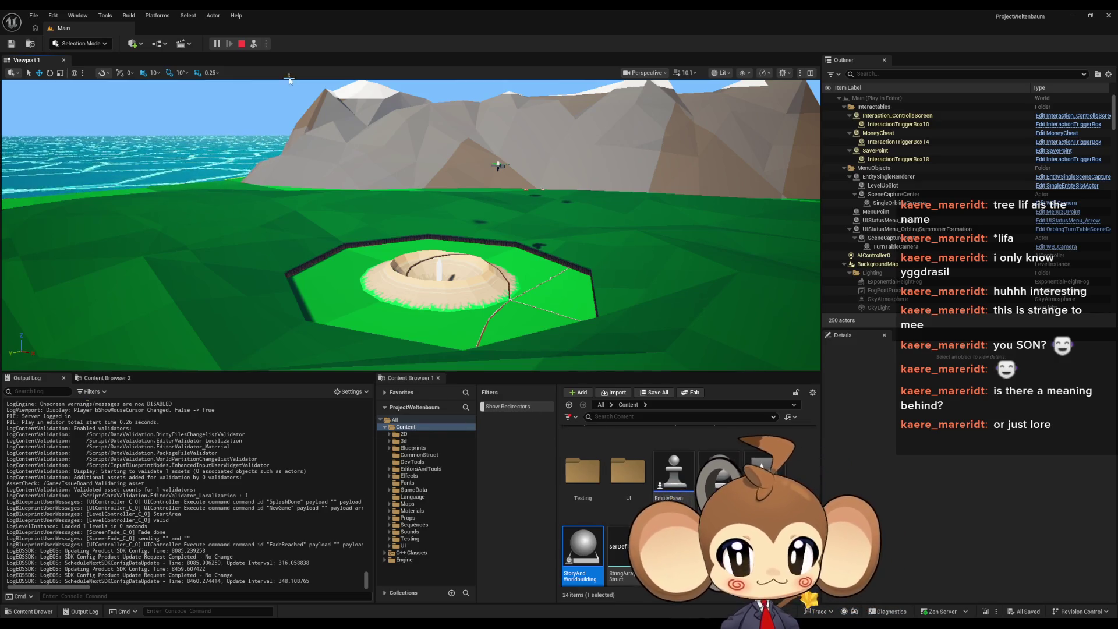
Step: Stop the running Play-In-Editor session on the Main level
click(241, 45)
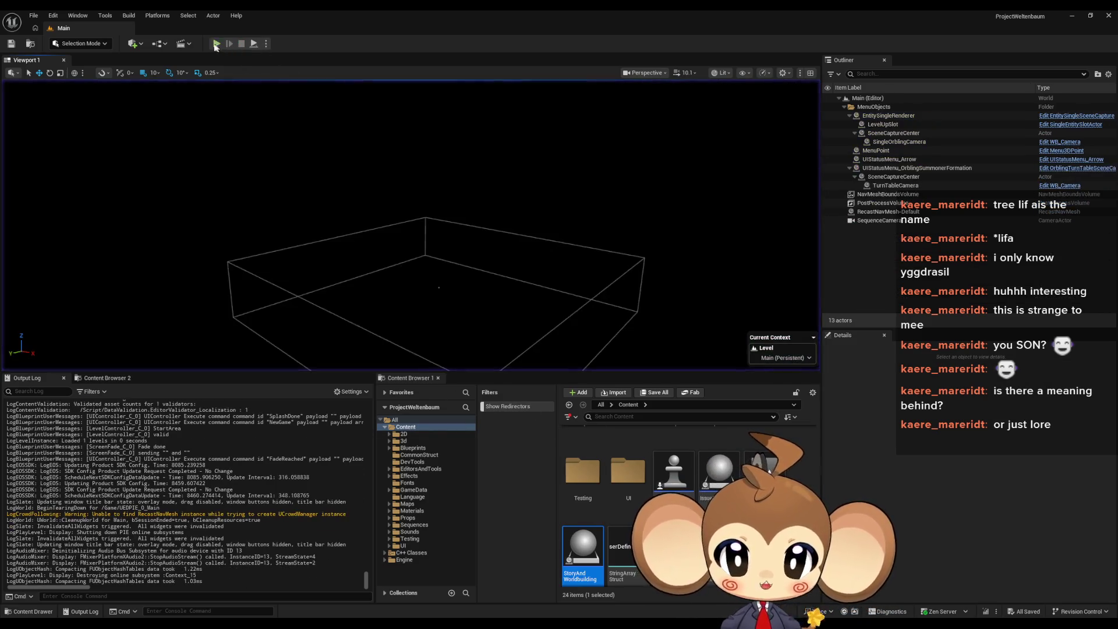
Step: Start a fresh play session with New Game and walk the character to the temple stairs
click(217, 44)
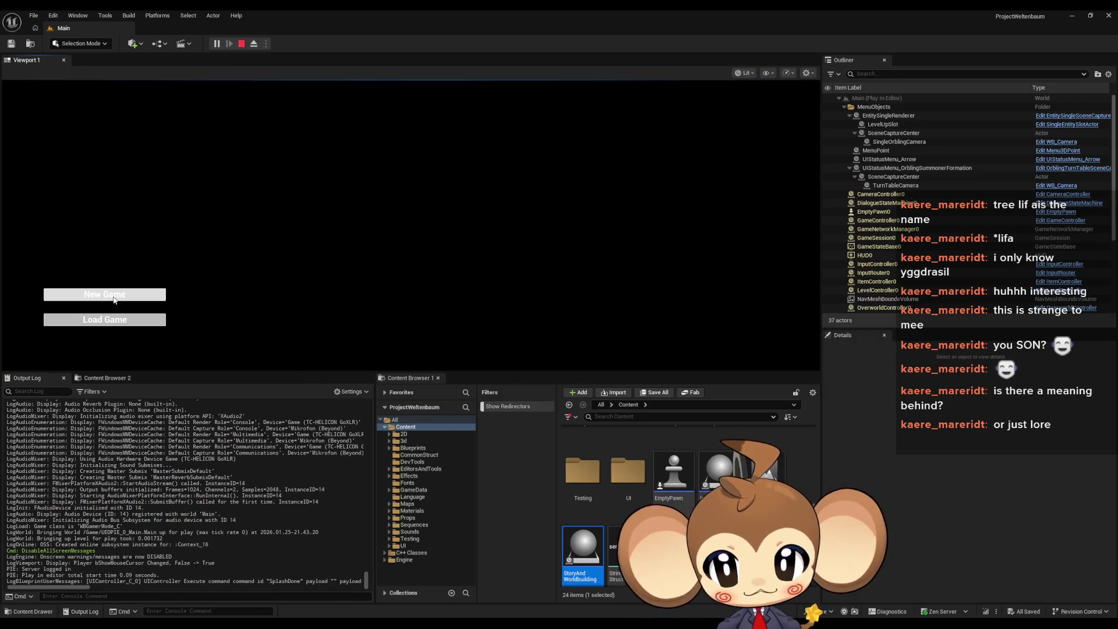
click(105, 295)
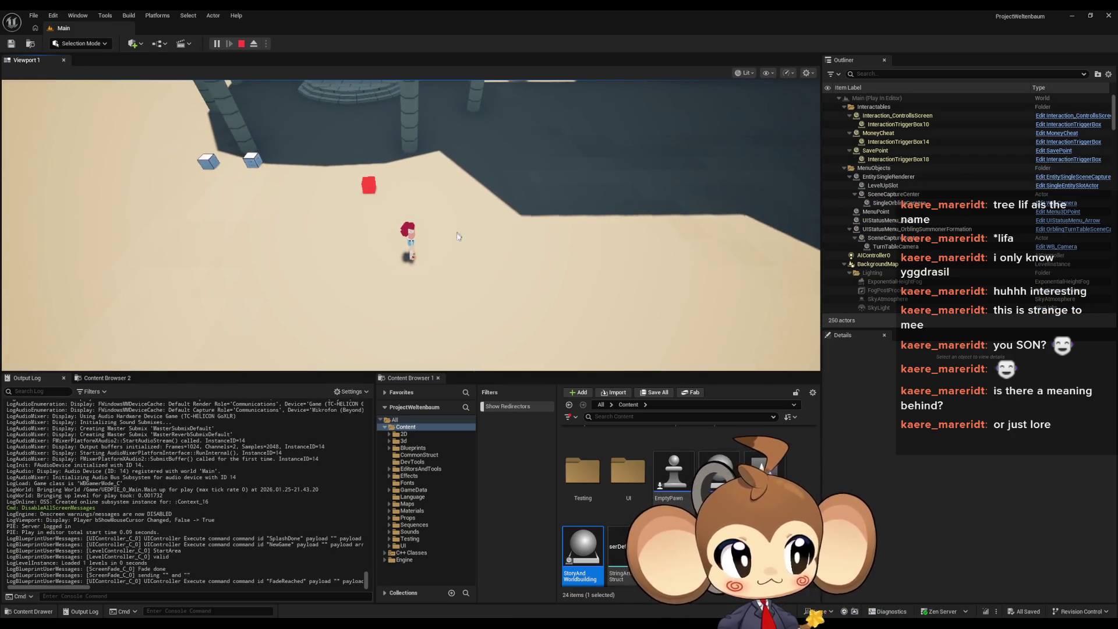
click(432, 130)
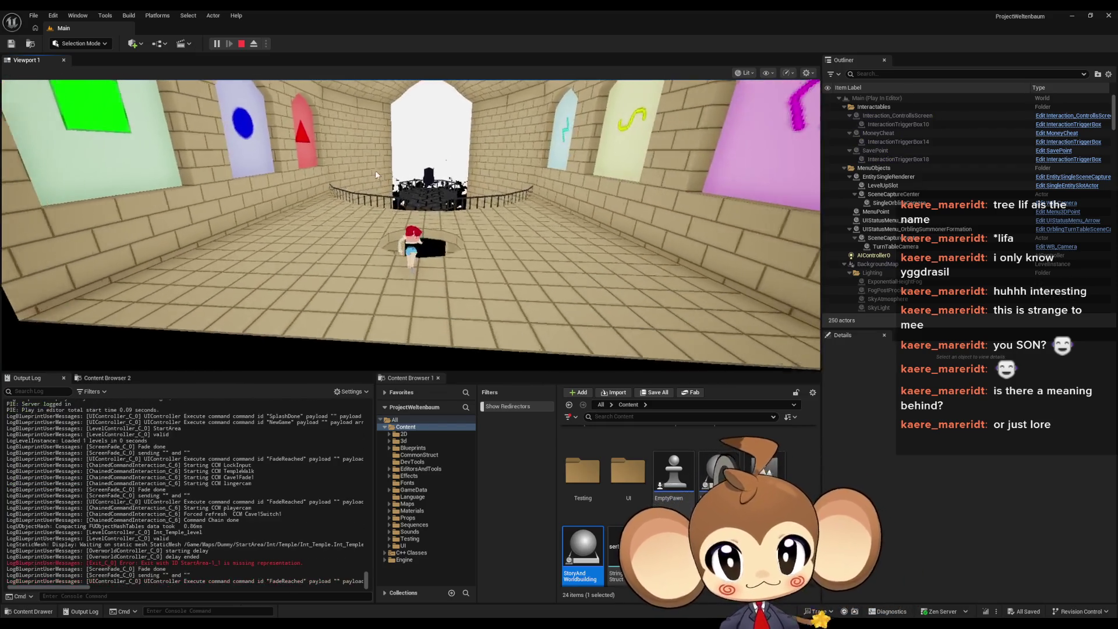
Step: Turn the camera with Q and E across the coloured arch panels to the white opening
click(477, 175)
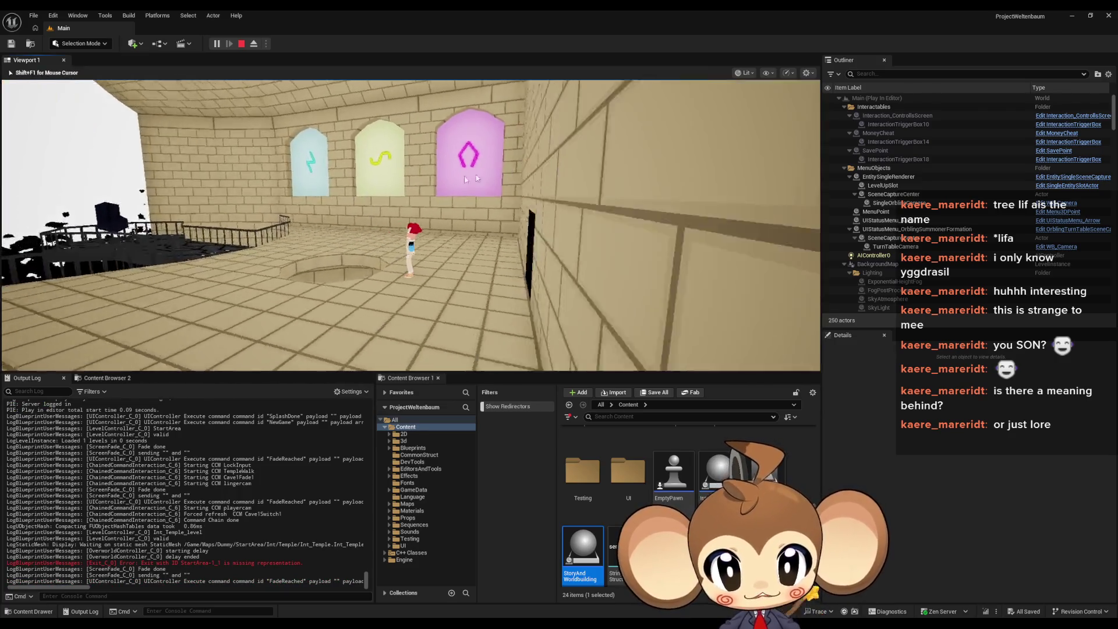
key(e)
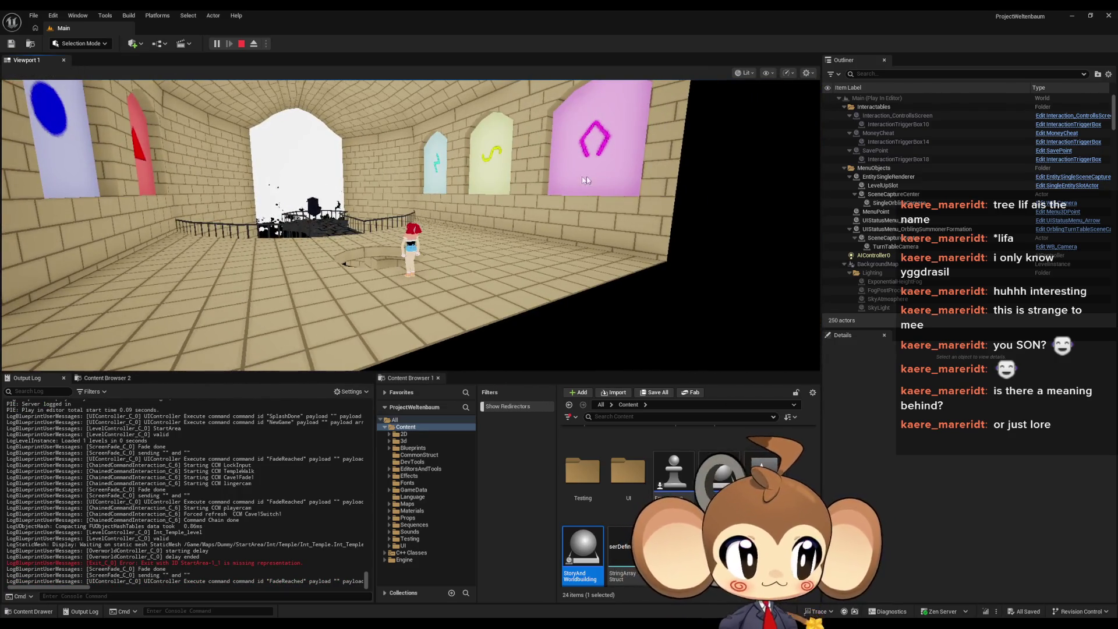
key(e)
key(q)
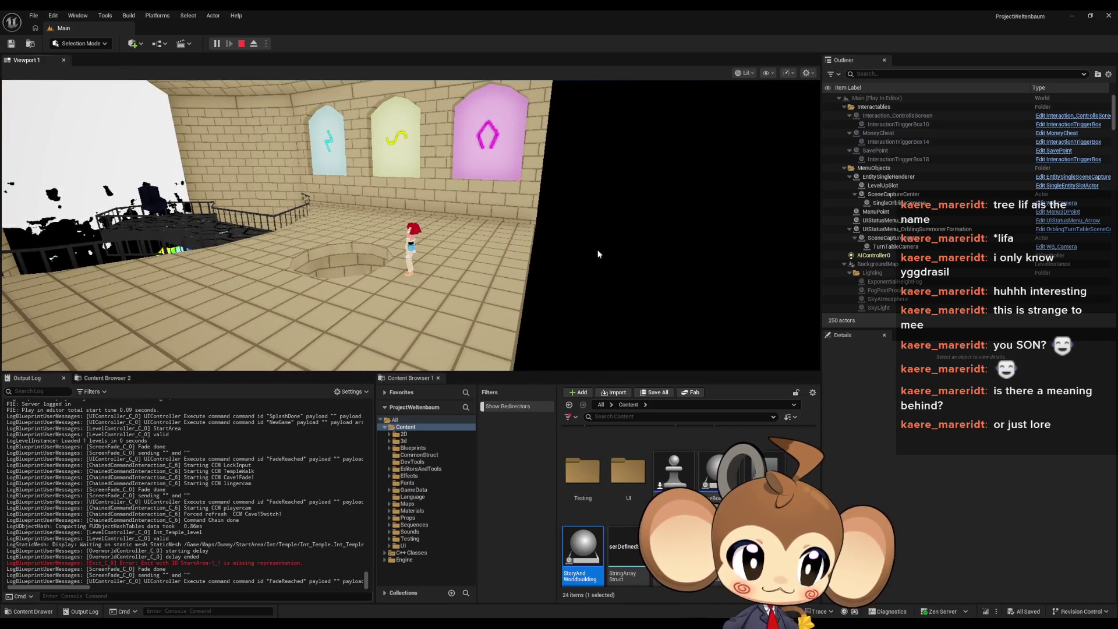
click(629, 284)
key(q)
key(q)
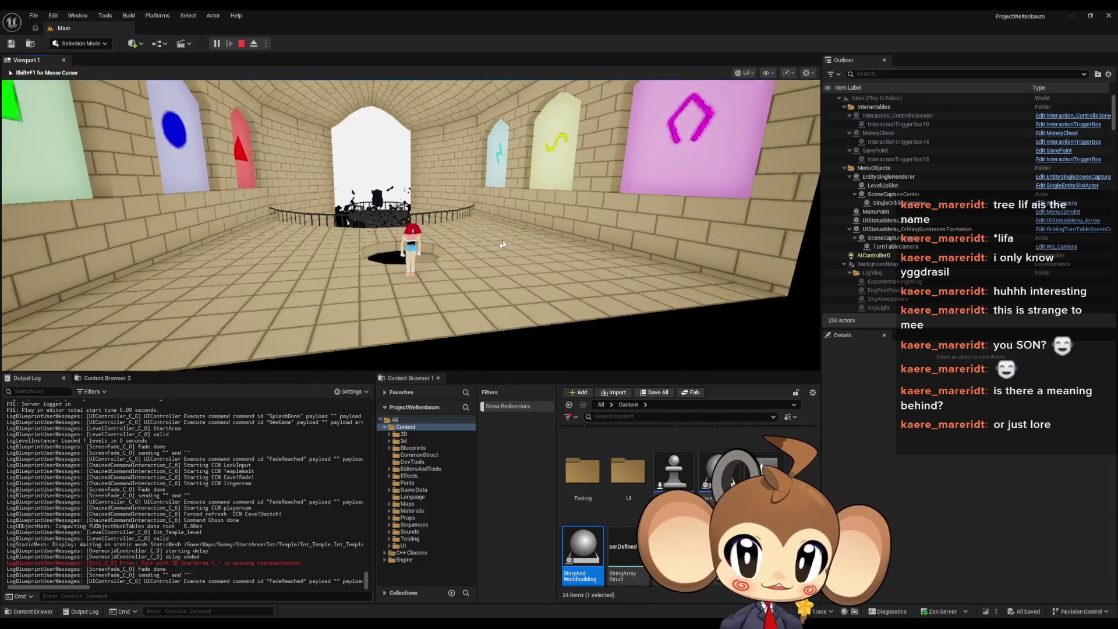
key(e)
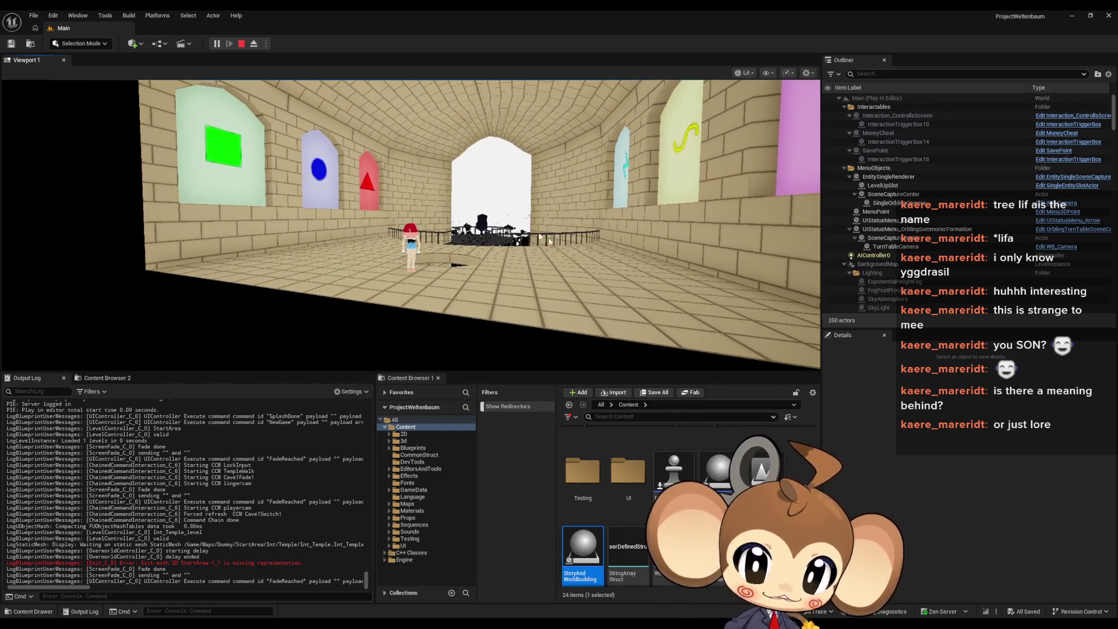
key(e)
key(e)
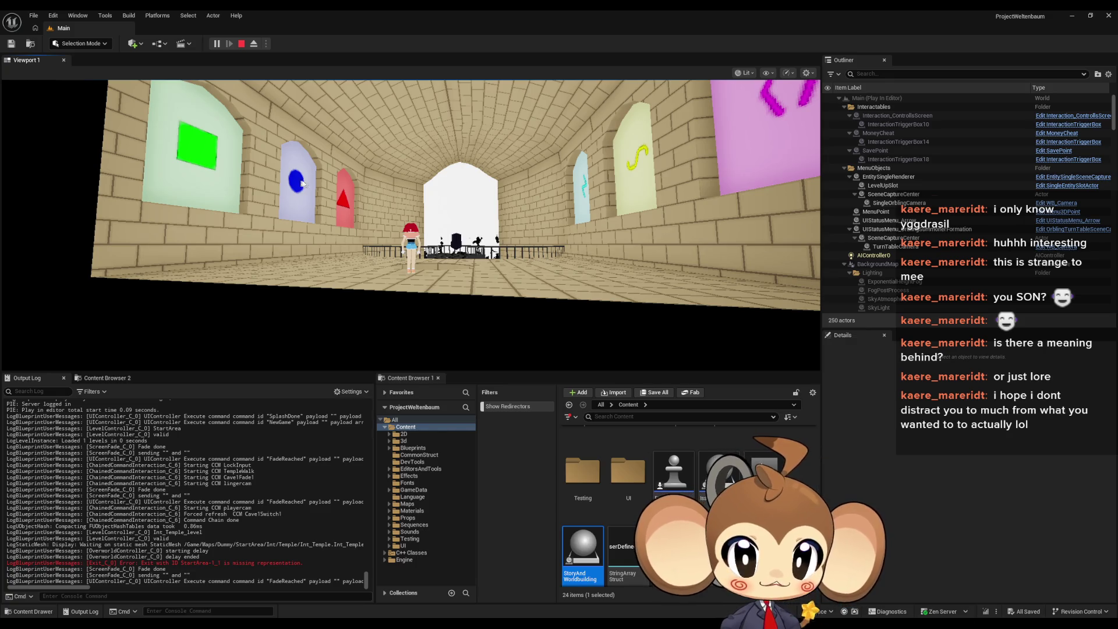
key(e)
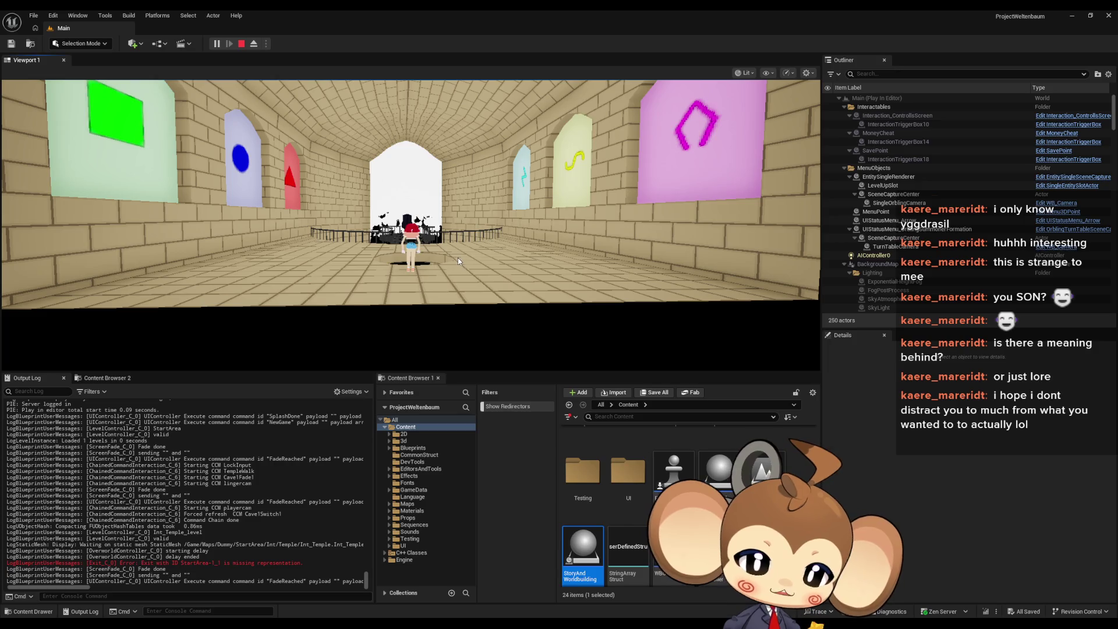
click(456, 242)
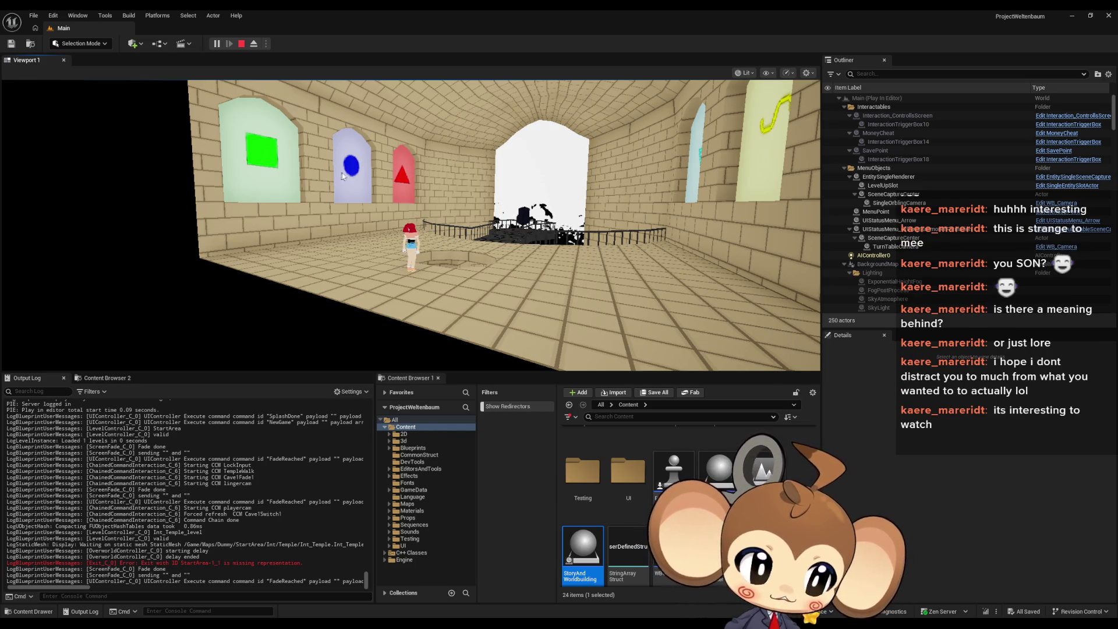
Step: Swing the camera past the cyan, yellow and pink panels and walk out onto the island path
drag(310, 185, 578, 197)
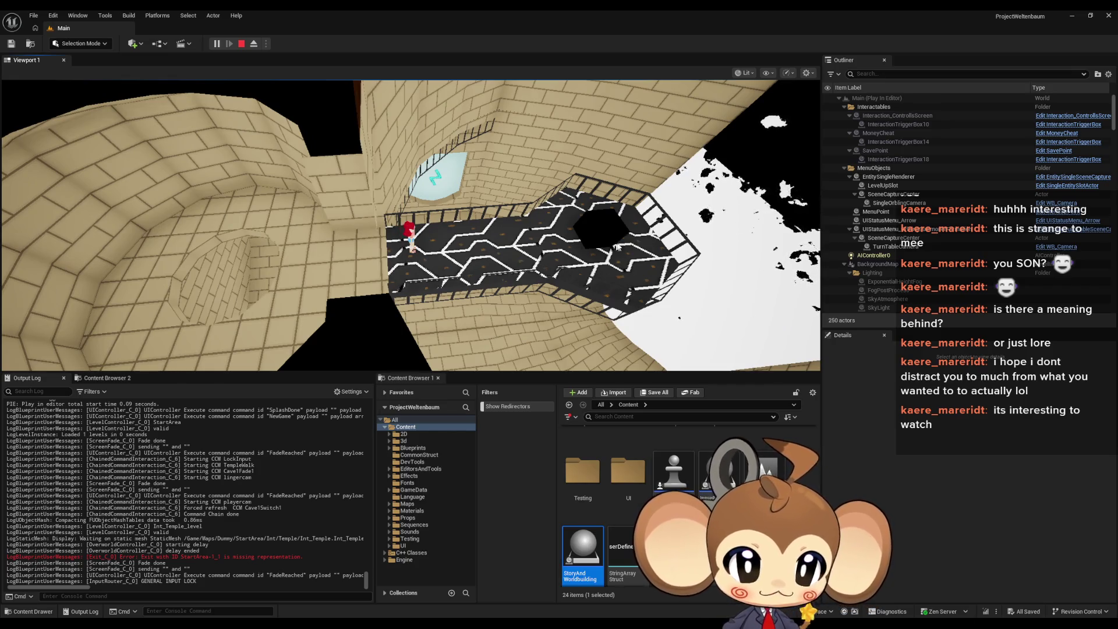
click(600, 263)
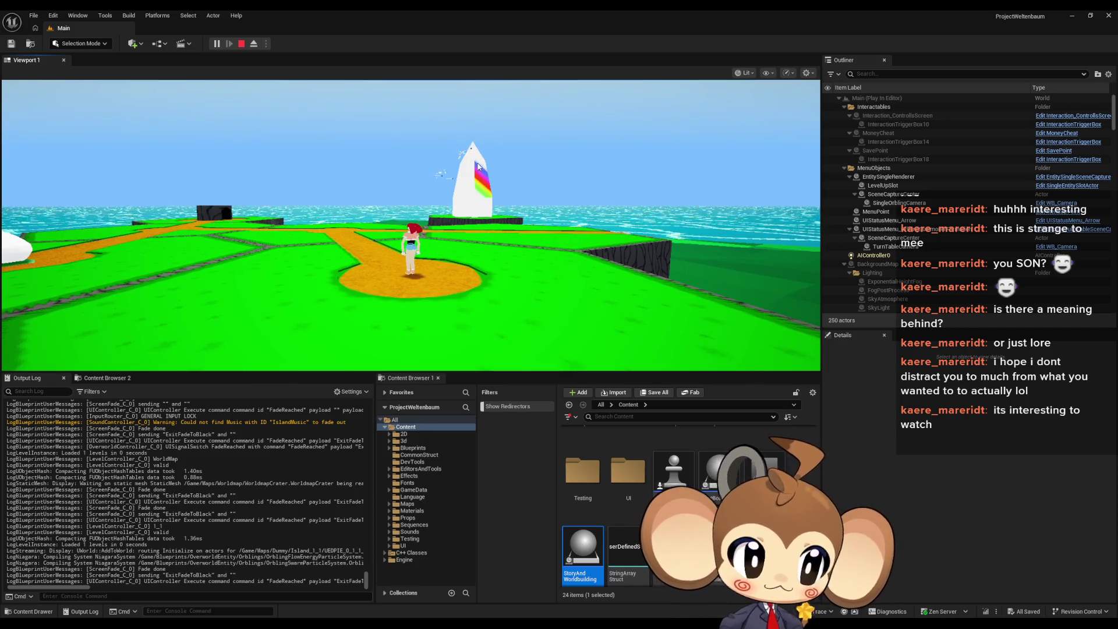
Step: Walk across the island's stone terraces while orbiting the camera, then stop the play session
click(276, 194)
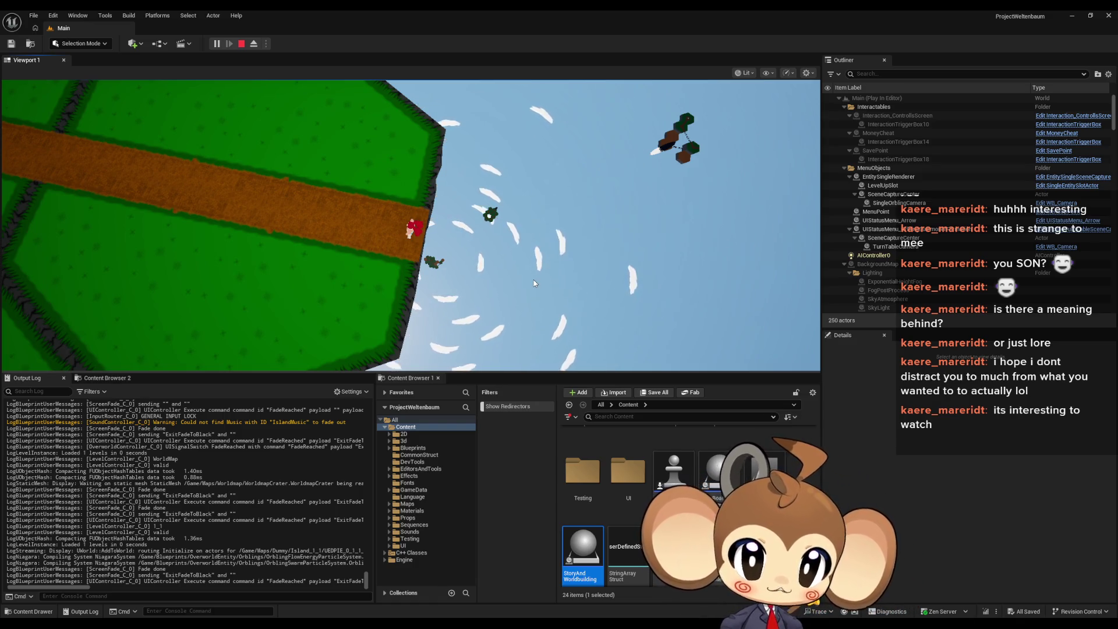
click(517, 282)
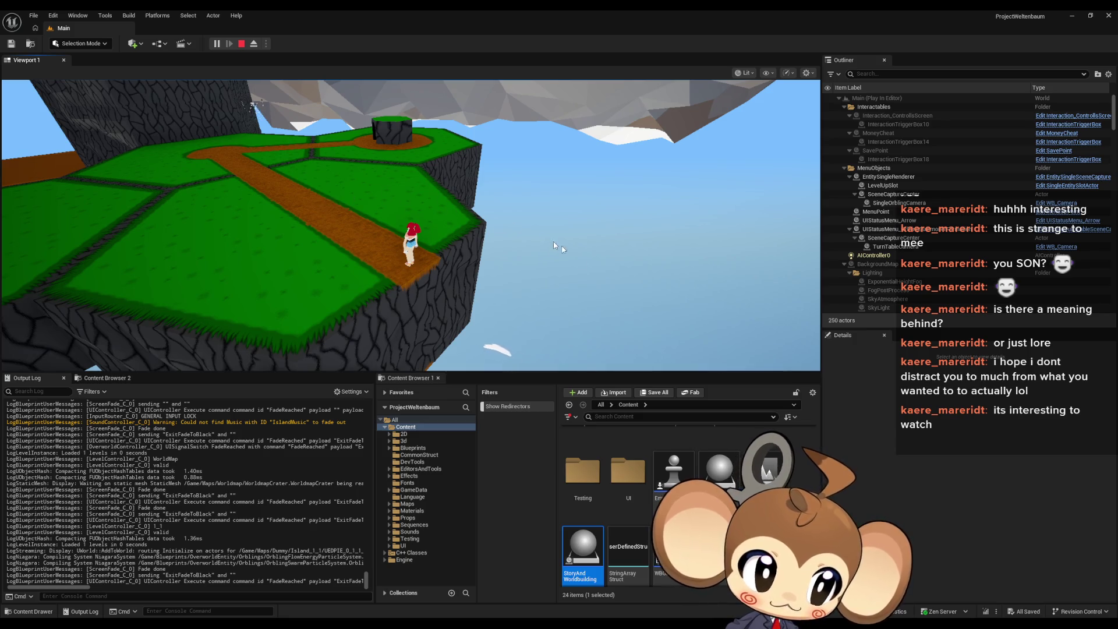
click(427, 242)
mouse_move(428, 241)
mouse_down()
mouse_move(469, 216)
mouse_move(532, 201)
mouse_up()
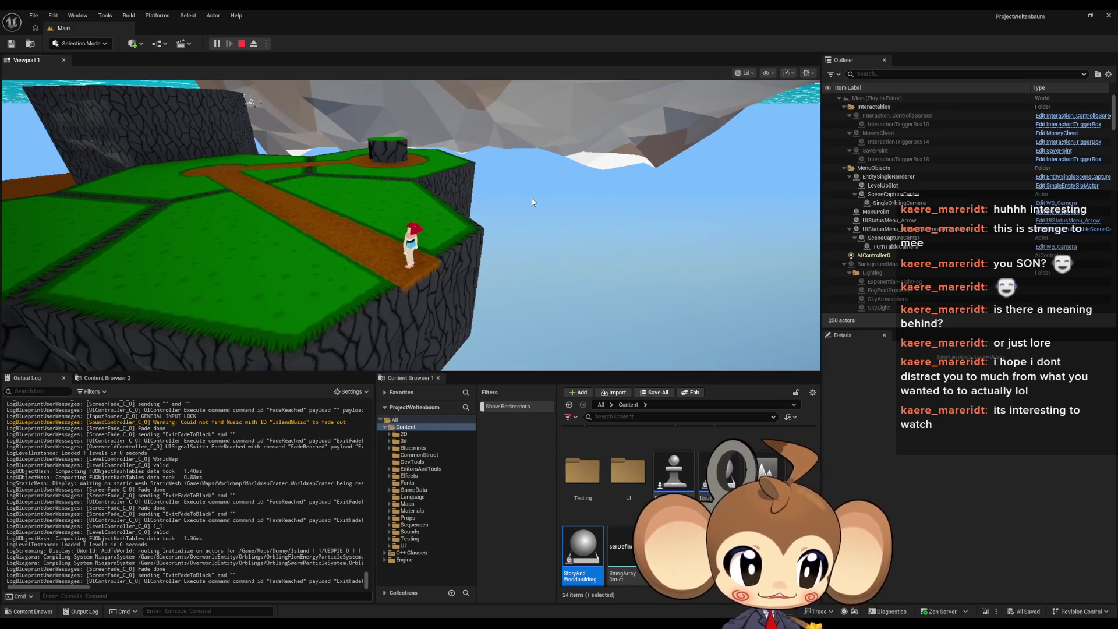
mouse_move(503, 216)
mouse_down()
mouse_move(530, 261)
mouse_move(558, 268)
mouse_move(523, 284)
mouse_move(550, 315)
mouse_move(407, 298)
mouse_move(570, 264)
mouse_move(574, 324)
mouse_move(605, 259)
mouse_move(456, 175)
mouse_move(468, 183)
mouse_up()
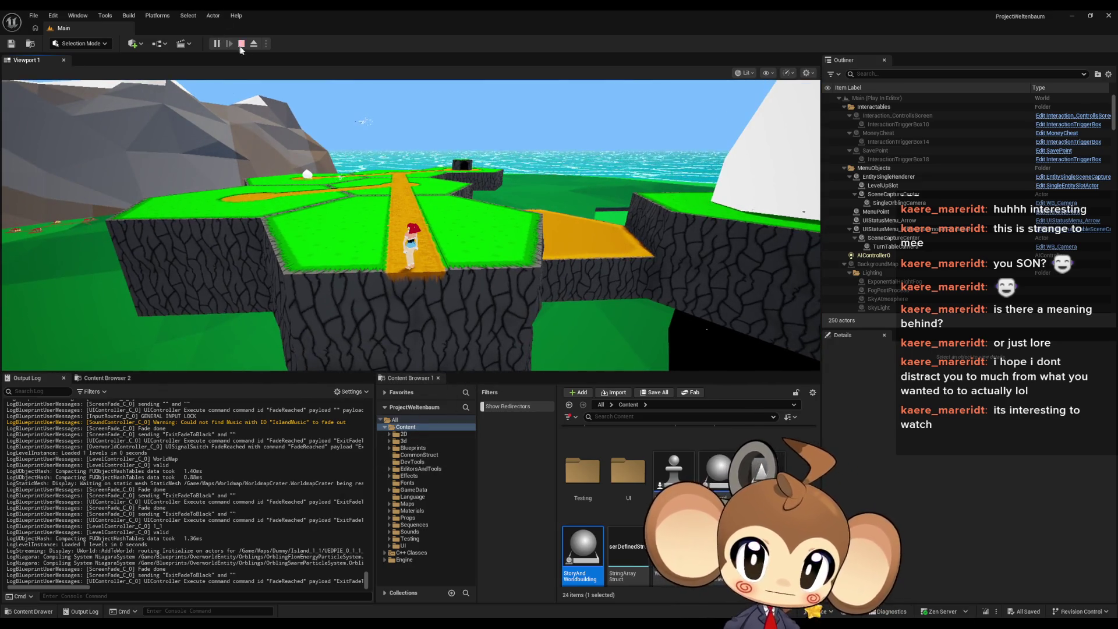
click(242, 45)
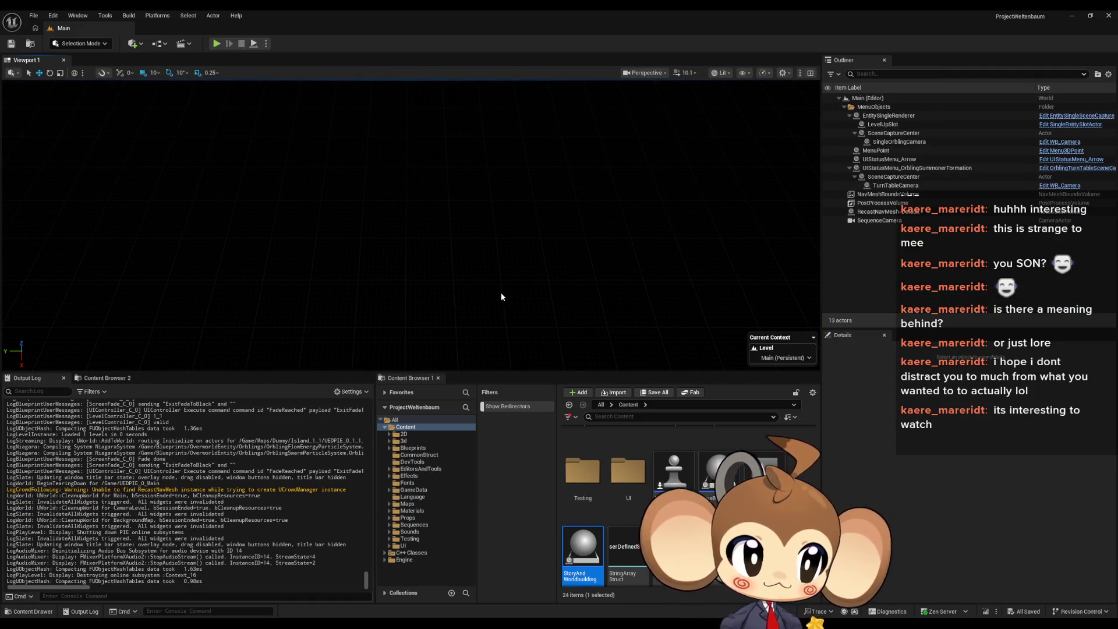
Step: Select the Flow environment comment and its notes in the IssueBoard EventGraph, then start simulating
mouse_move(420, 627)
click(454, 593)
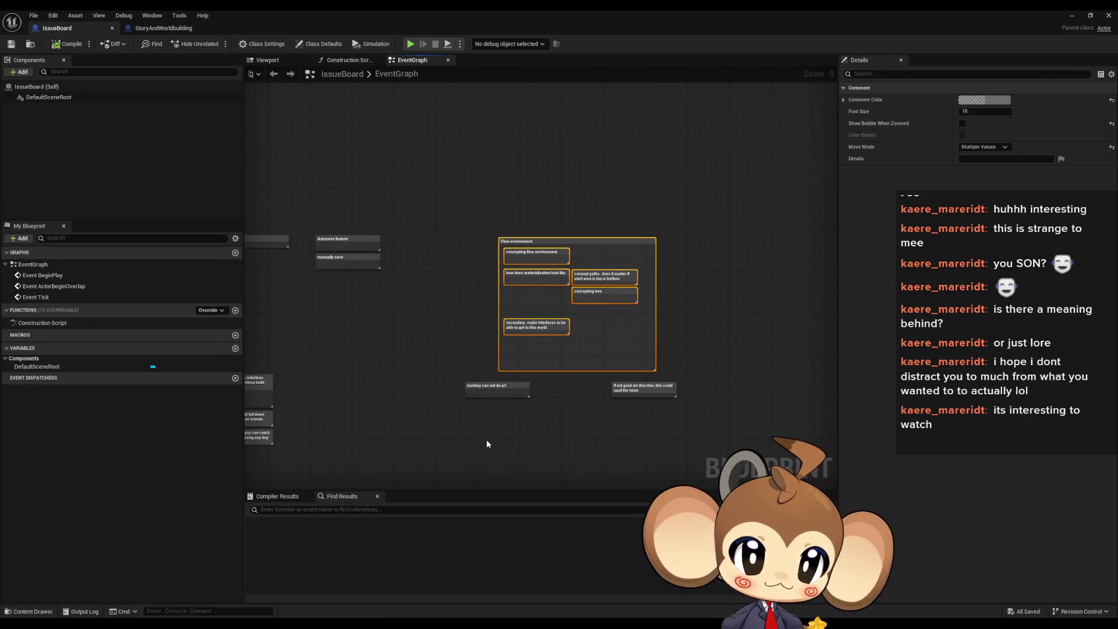
drag(613, 433, 597, 378)
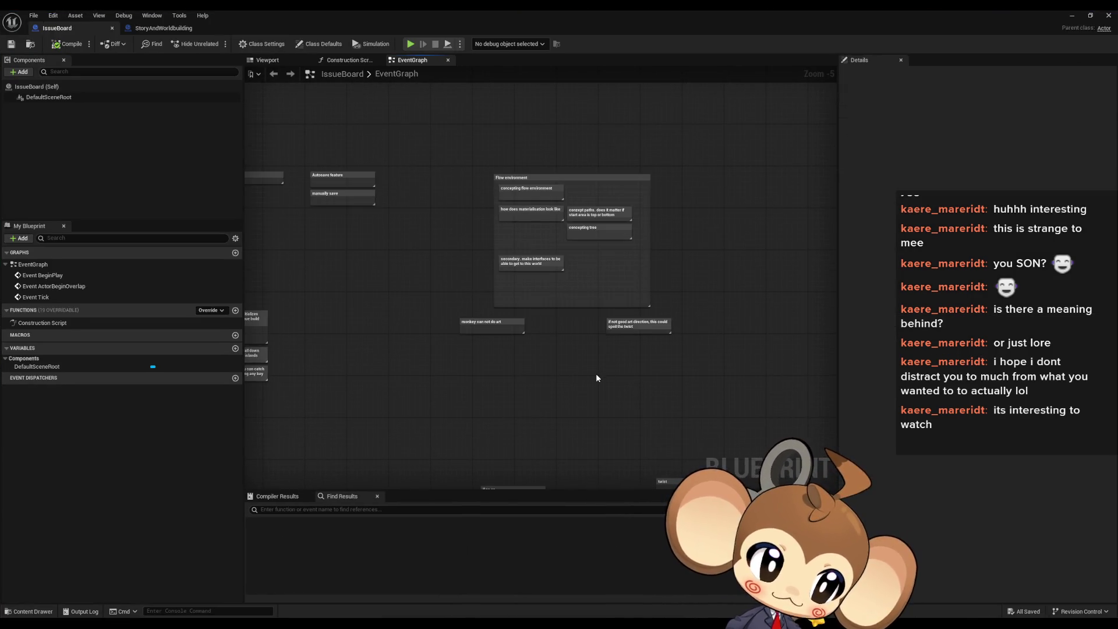
scroll(584, 277, up, 3)
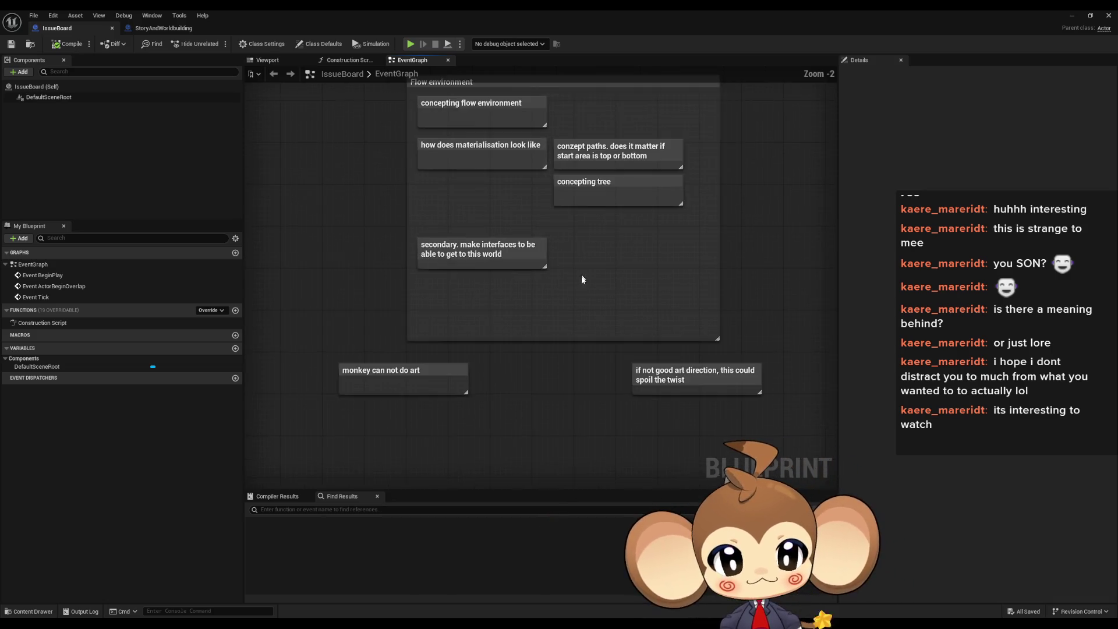
scroll(562, 340, down, 2)
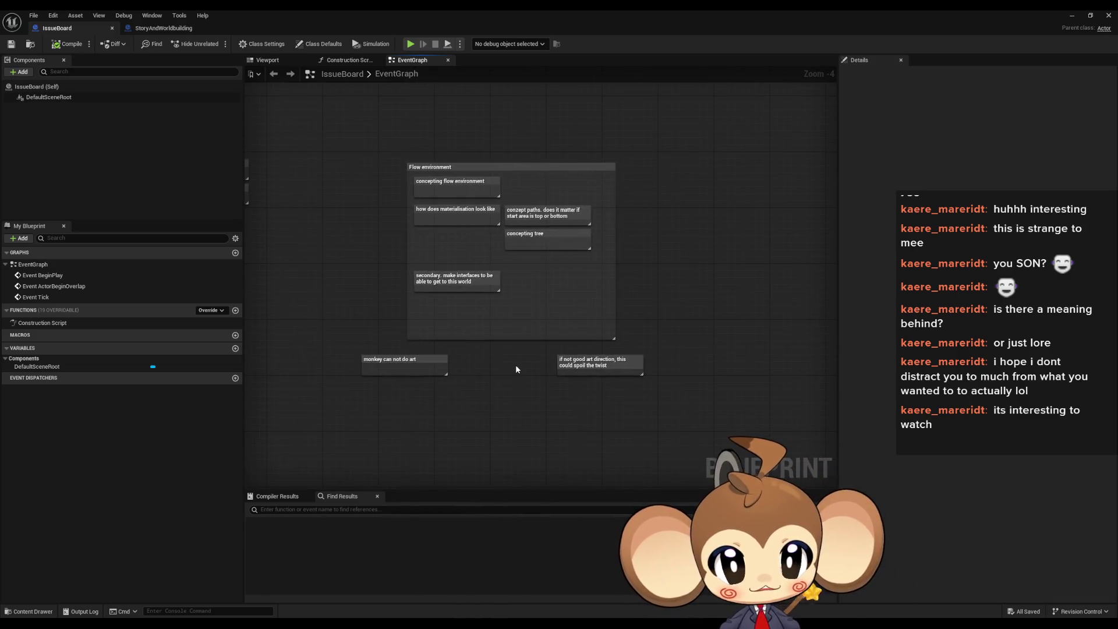
mouse_move(324, 121)
mouse_down()
mouse_move(671, 355)
mouse_move(720, 403)
mouse_up()
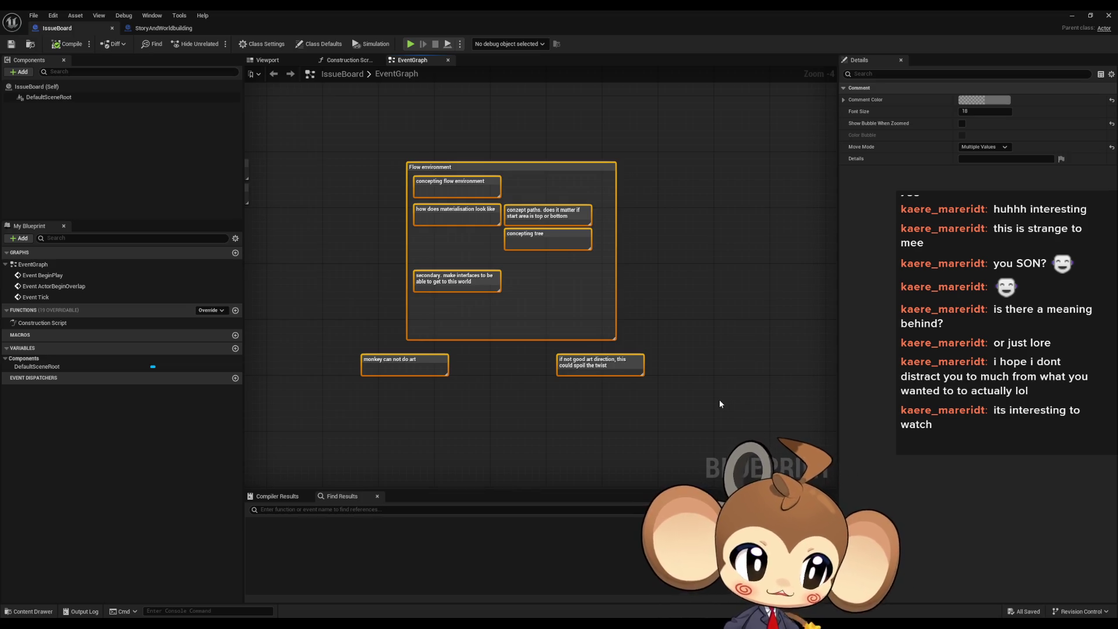
click(411, 44)
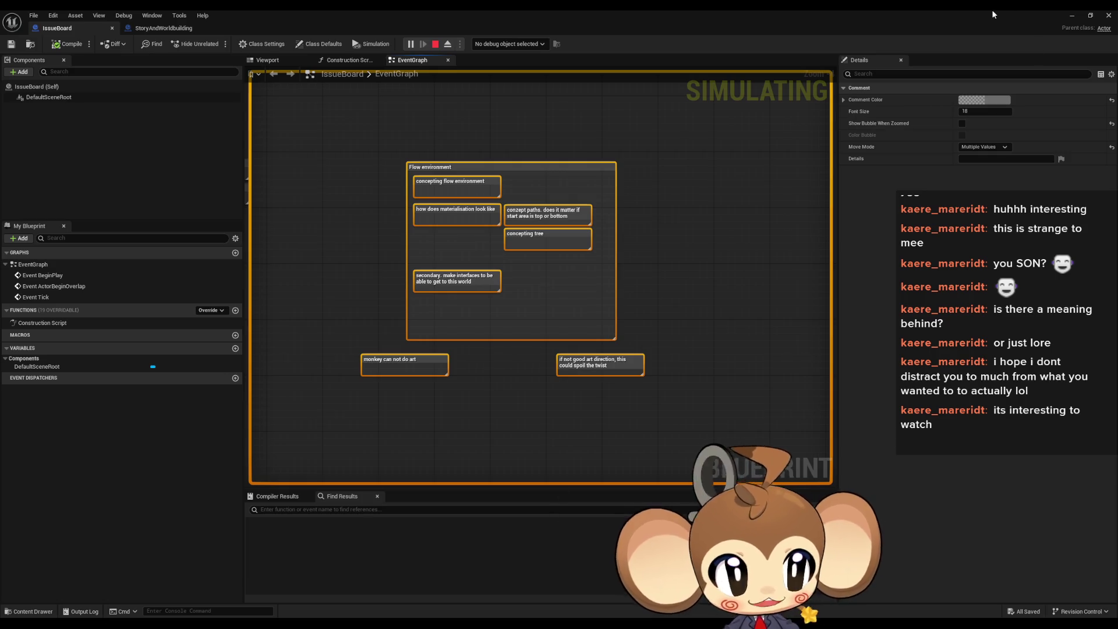
Step: Shrink the Blueprint window, load the saved game, walk north, and bring IssueBoard back forward
click(1090, 15)
click(658, 152)
click(446, 194)
click(116, 320)
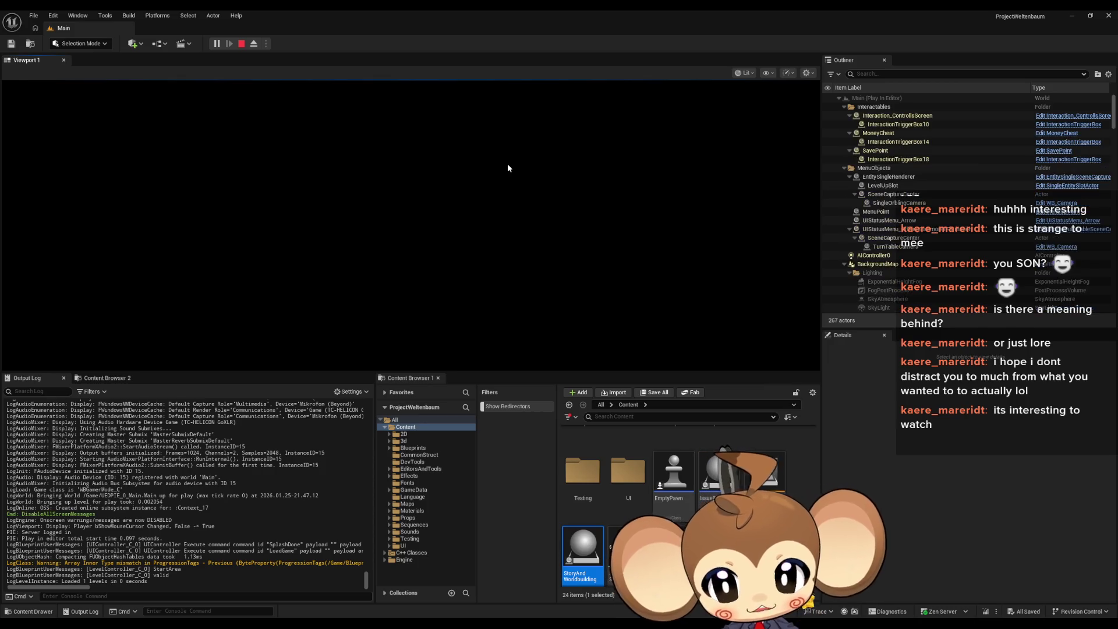
key(w)
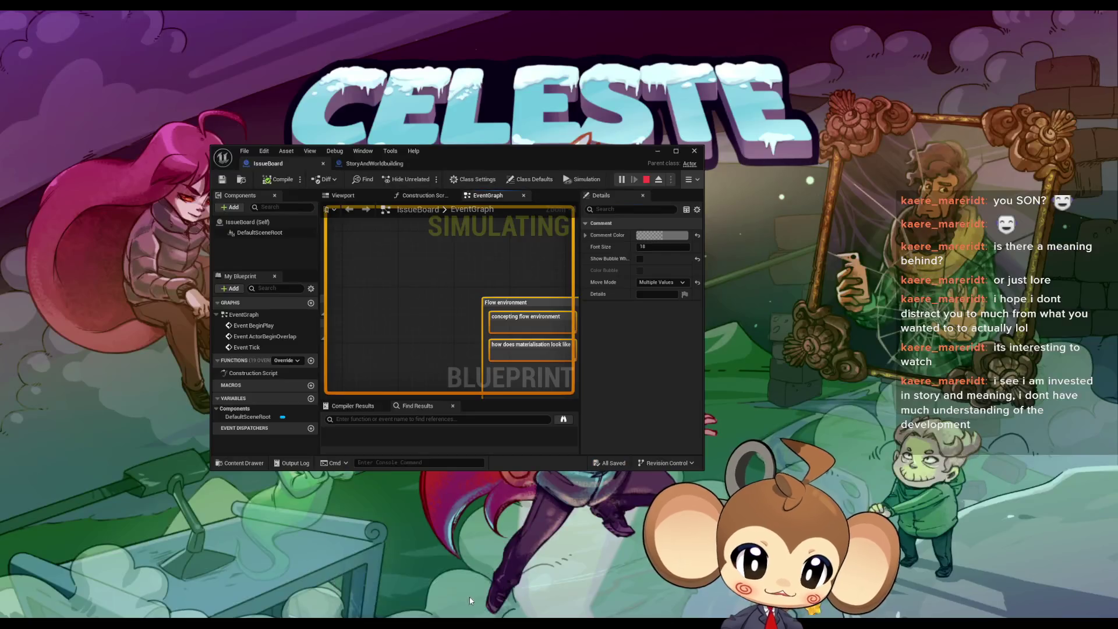
click(487, 586)
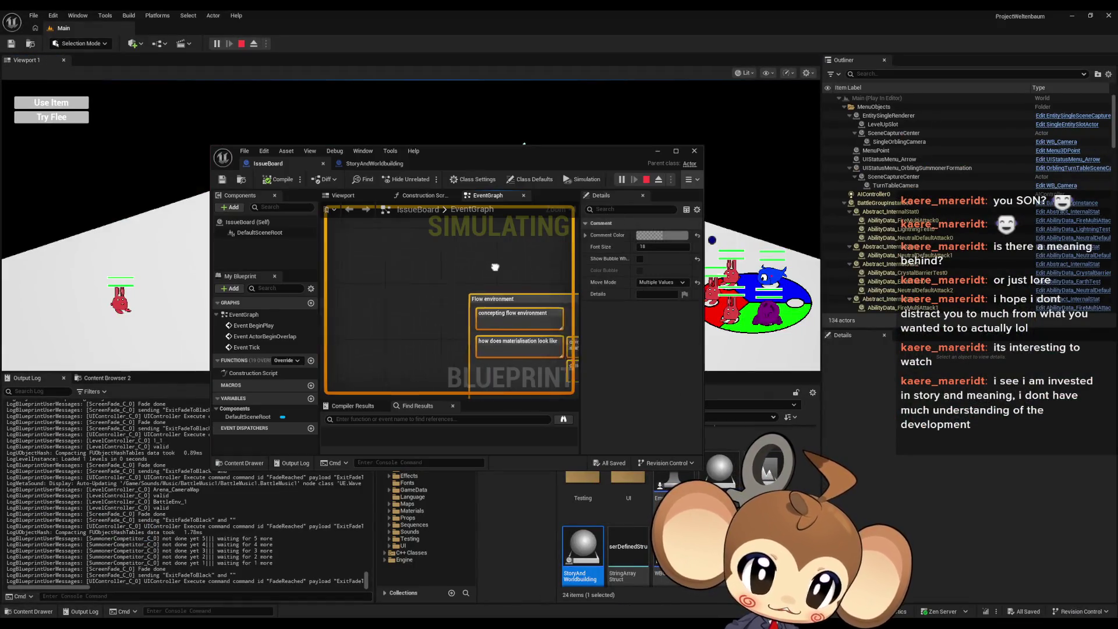
Step: Select the 'monkey can not do art' and art-direction comments, then drop the Blueprint window to the screen bottom
scroll(494, 267, up, 2)
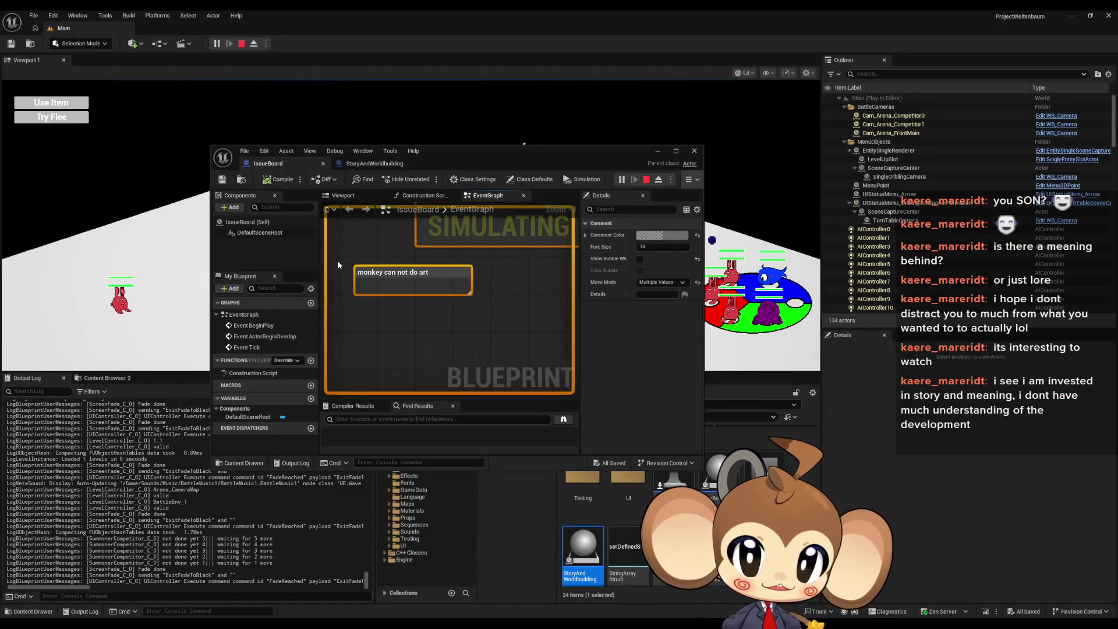
click(404, 285)
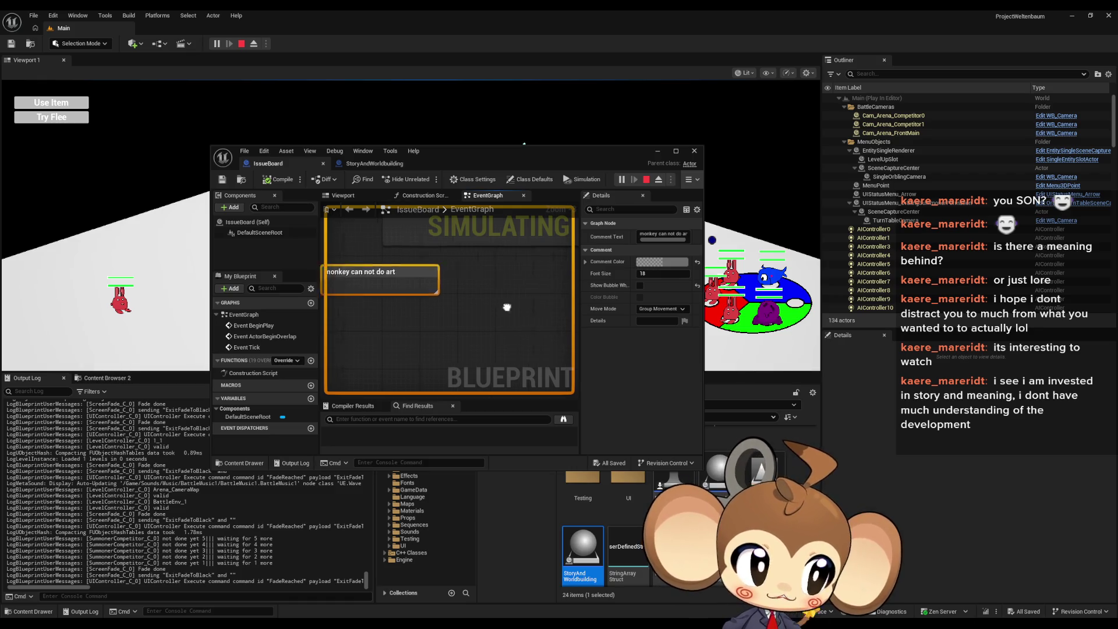
drag(355, 252, 529, 312)
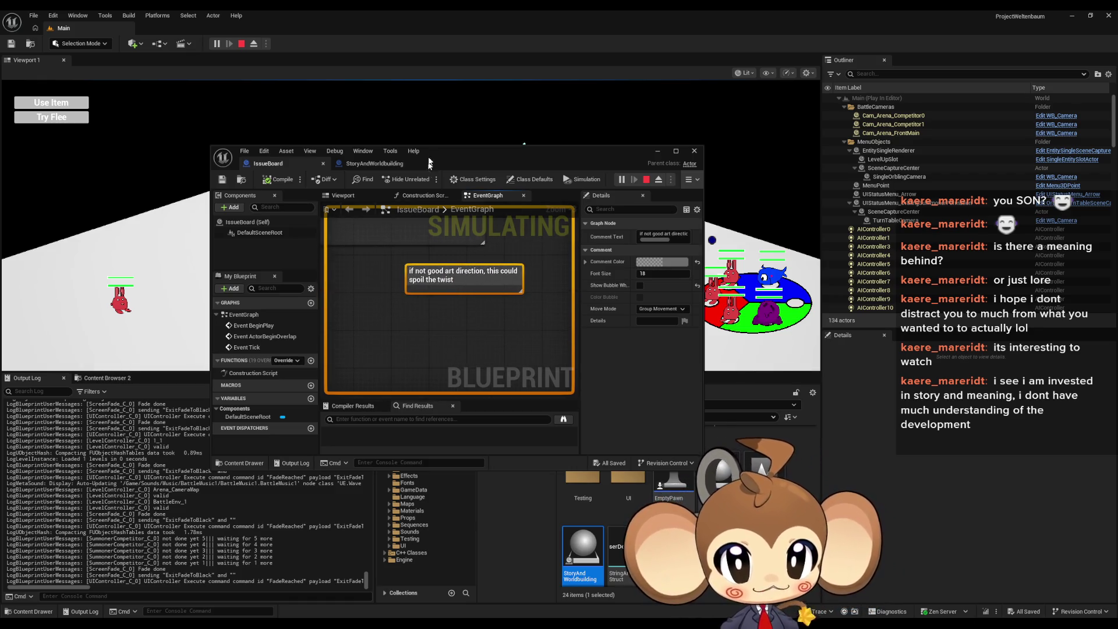
drag(445, 150, 457, 374)
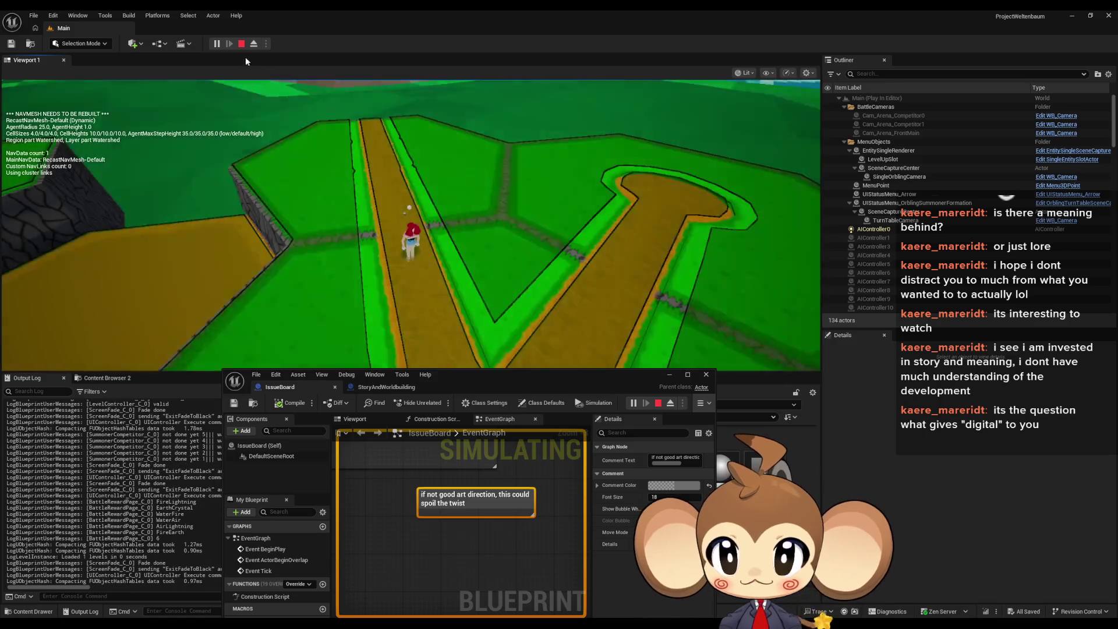
Step: Run the character forward, eject with F8, and pull the free camera back over the hex island
key(w)
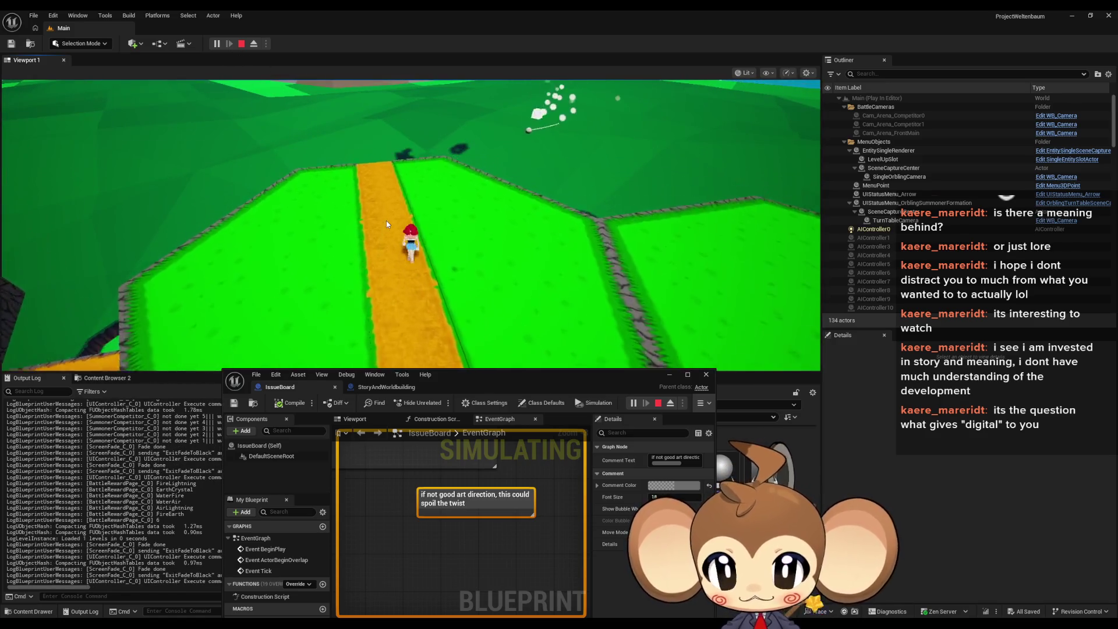
key(F8)
mouse_move(331, 121)
mouse_down()
mouse_move(300, 224)
mouse_move(300, 195)
mouse_move(350, 184)
mouse_up()
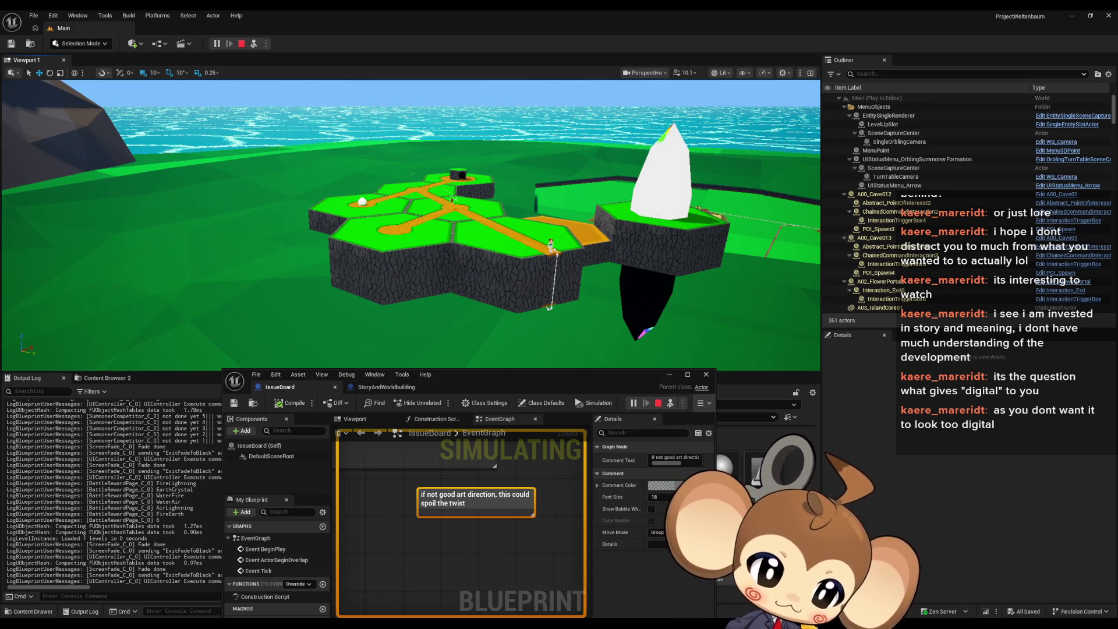
Step: Maximize the IssueBoard Blueprint editor and centre the art-direction comment in the EventGraph
drag(689, 184, 456, 209)
double_click(457, 208)
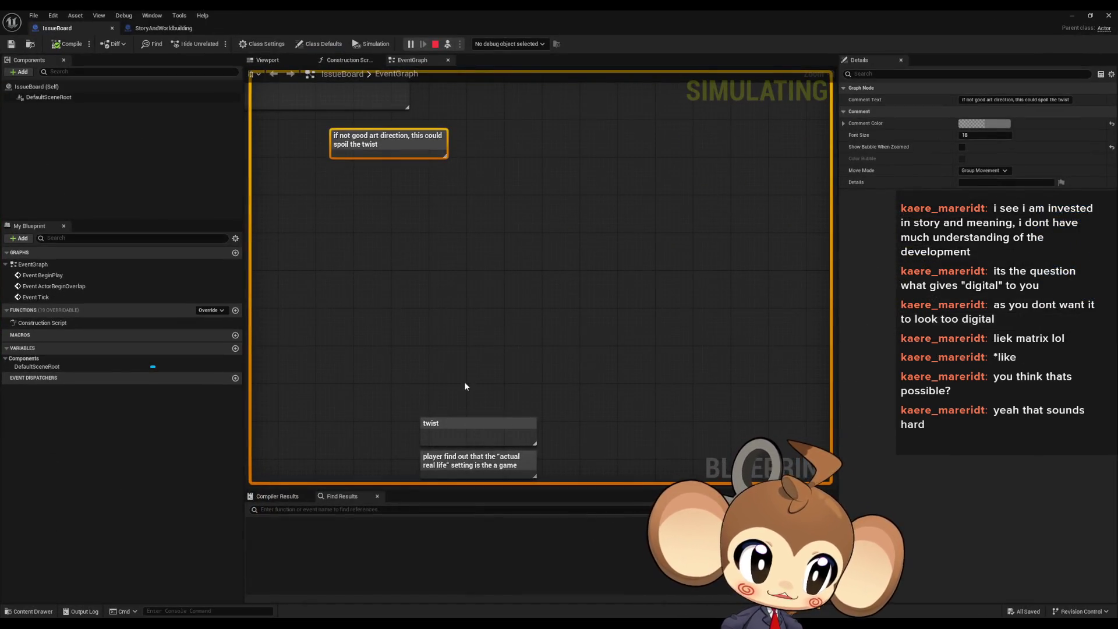
mouse_move(464, 382)
mouse_down()
mouse_move(542, 396)
mouse_move(578, 420)
mouse_move(594, 455)
mouse_move(669, 444)
mouse_move(647, 453)
mouse_up()
scroll(578, 421, up, 2)
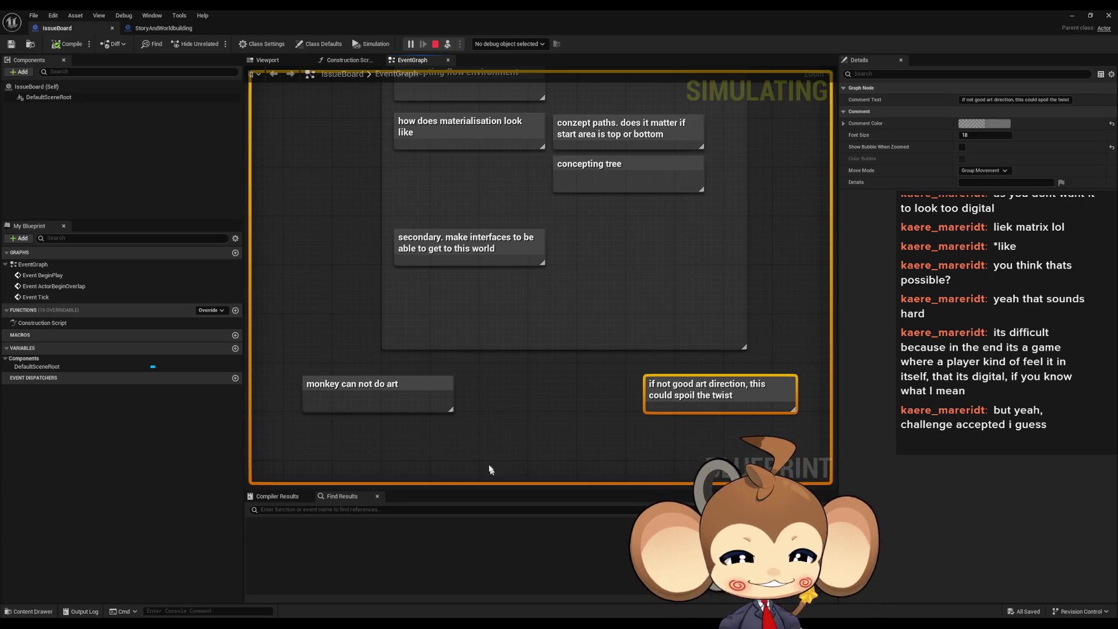
Step: Deselect the art-direction comment, zoom out the graph, and restore the Blueprint editor to a small window
click(562, 419)
scroll(546, 417, down, 3)
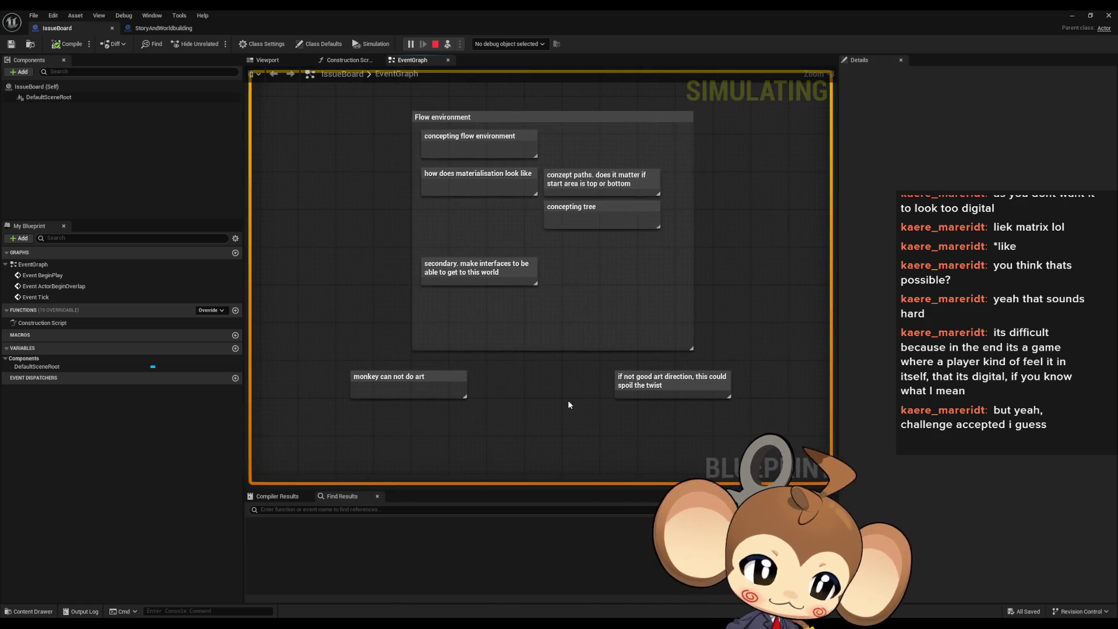
drag(566, 407, 605, 410)
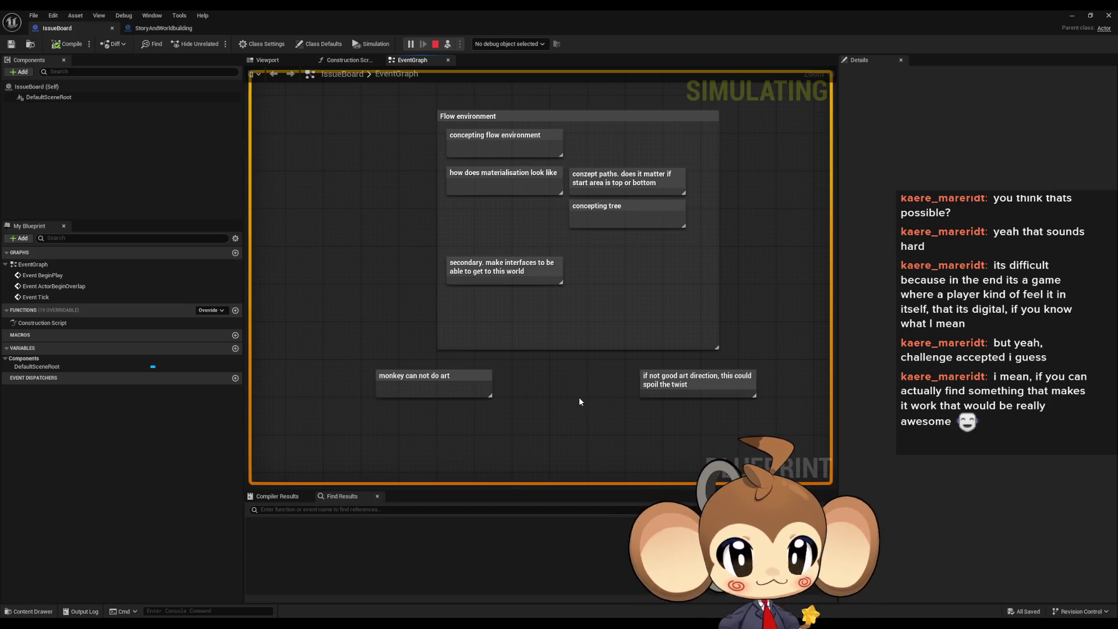
double_click(616, 17)
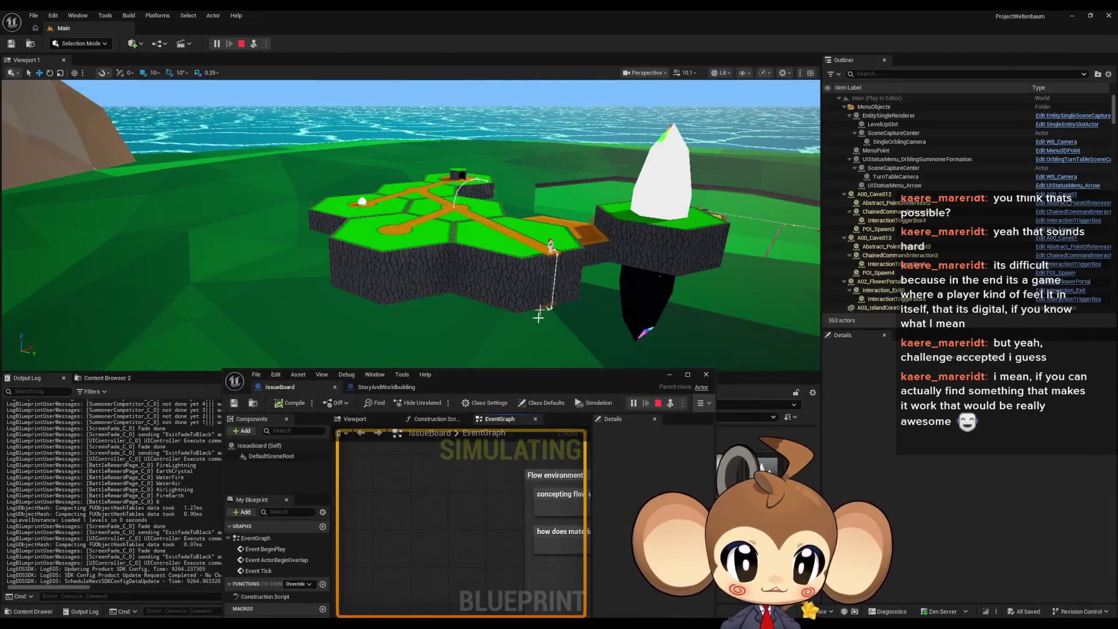
Step: Restart Play-in-Editor and choose New Game from the title menu
click(659, 403)
click(220, 43)
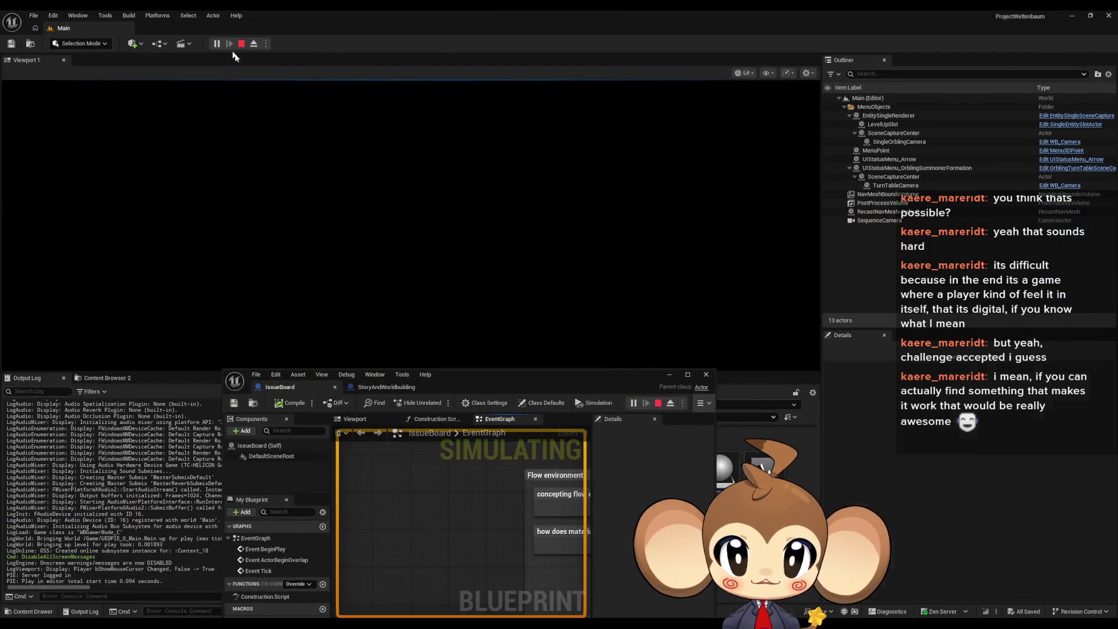
click(156, 323)
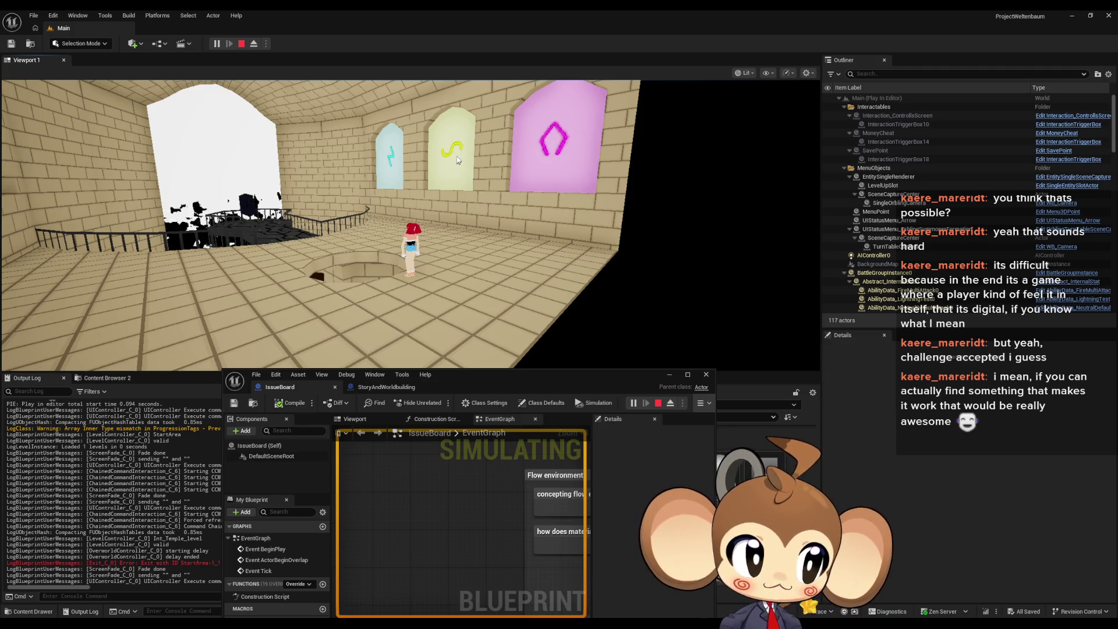
Step: Orbit the camera to view the coloured arch panels, then free the mouse and stop play
drag(449, 149, 498, 162)
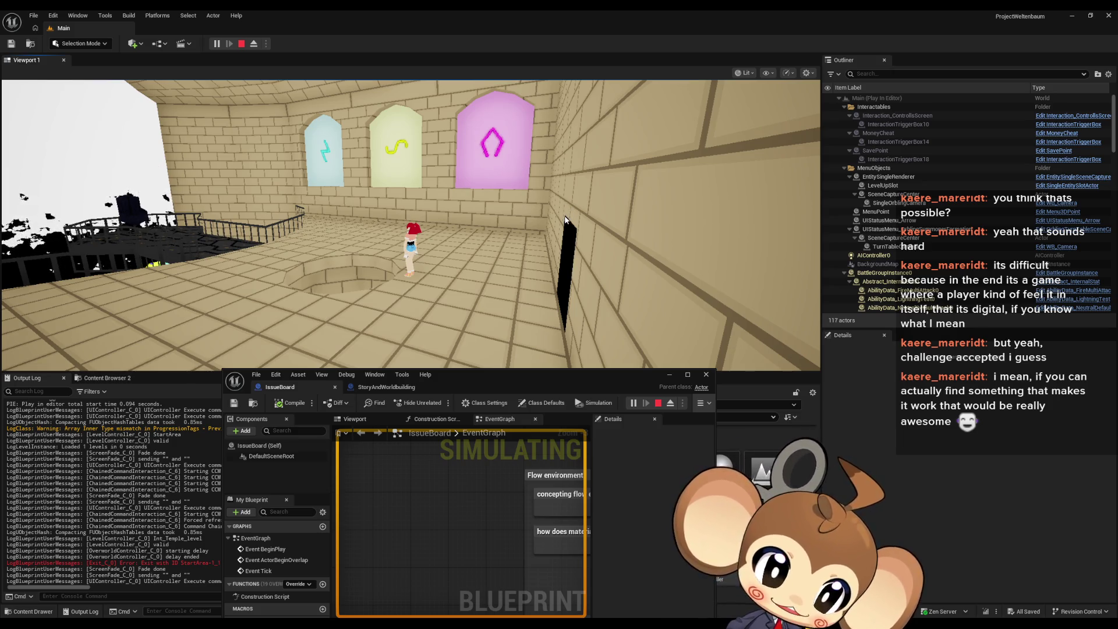
mouse_move(565, 220)
mouse_down()
mouse_move(345, 250)
mouse_move(597, 155)
mouse_up()
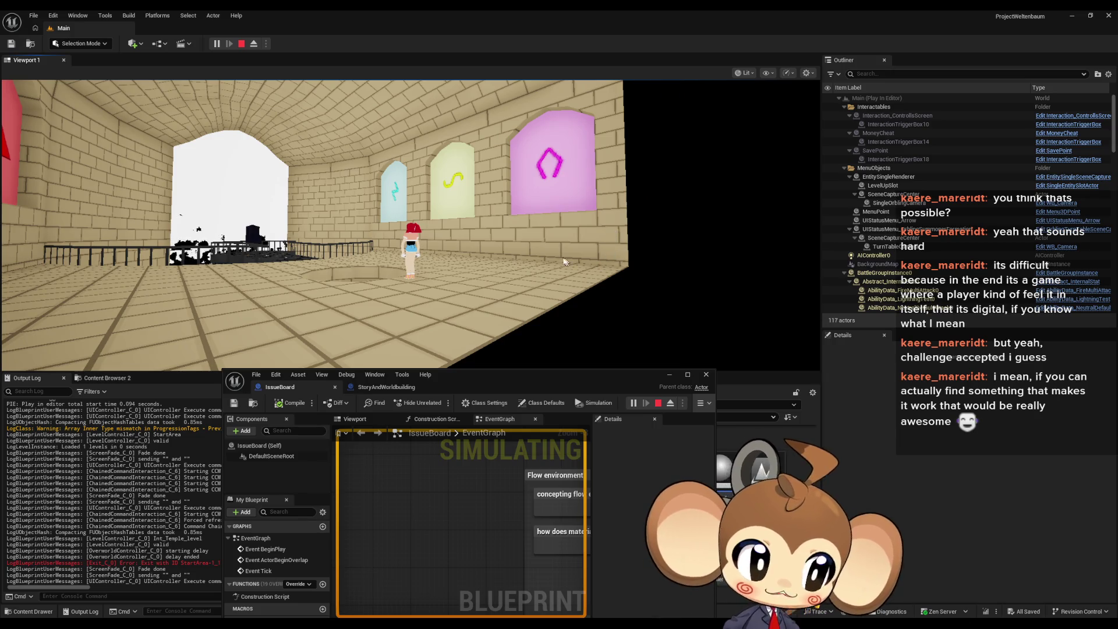
click(550, 233)
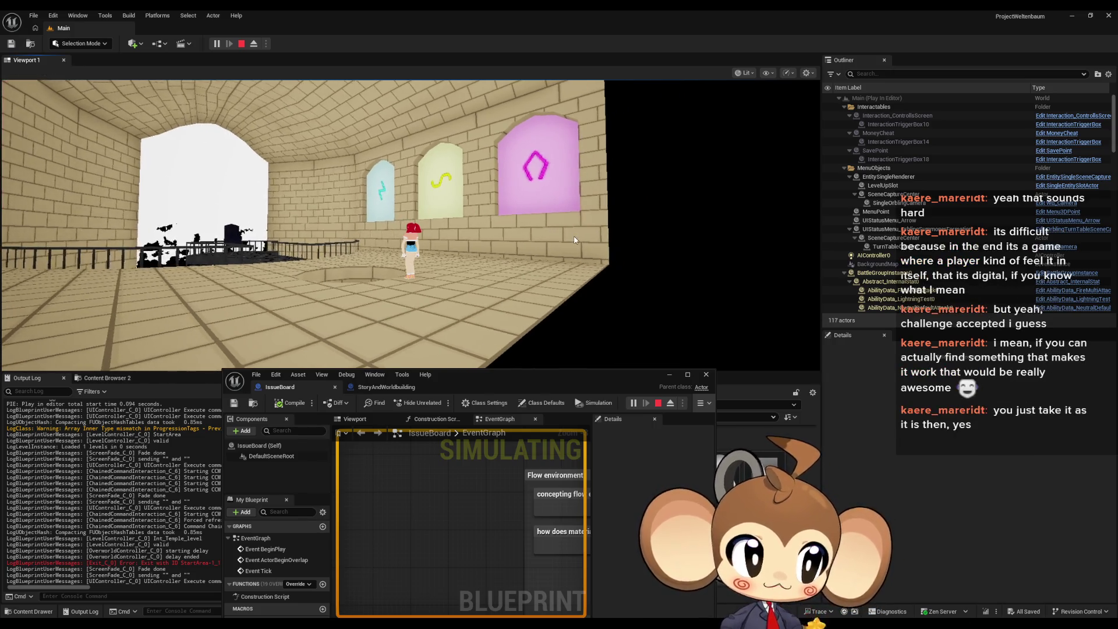
key(shift+F1)
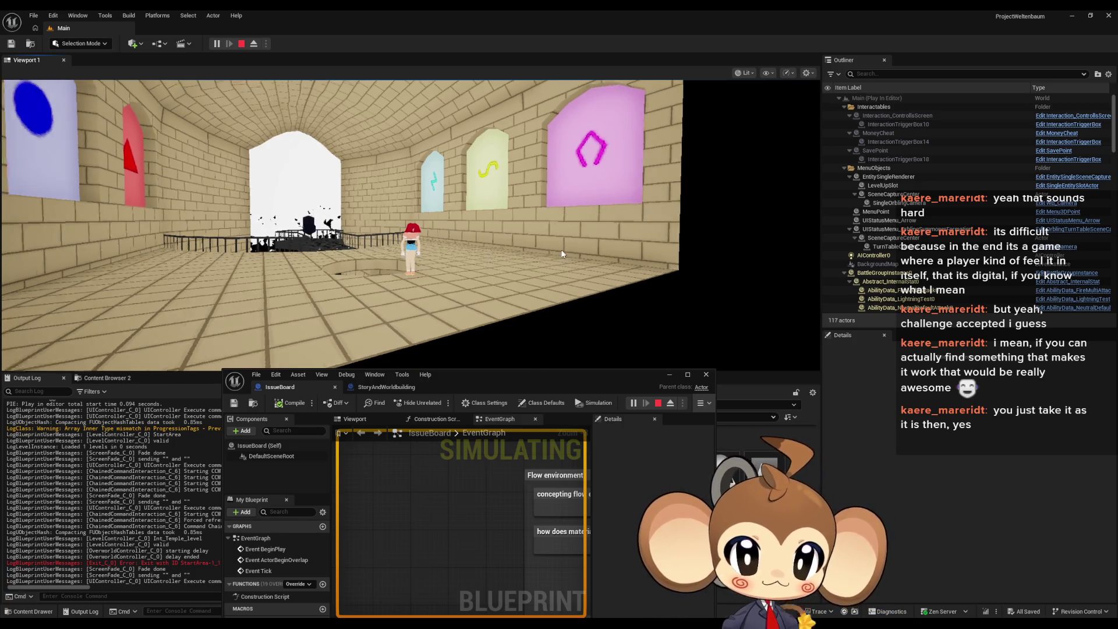
click(485, 251)
key(shift+F1)
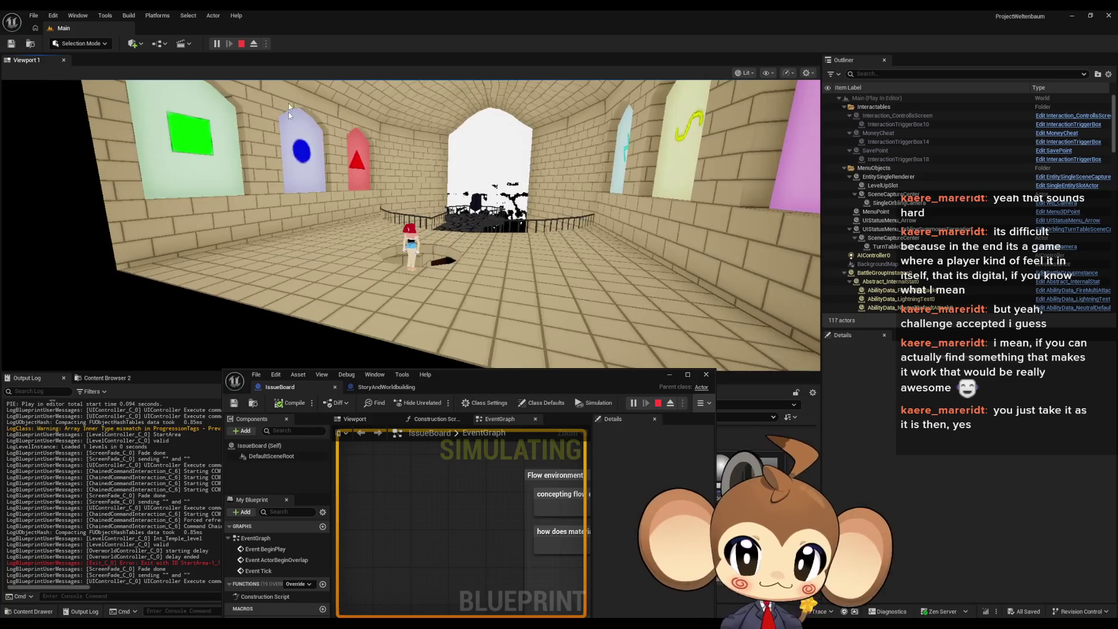
click(242, 45)
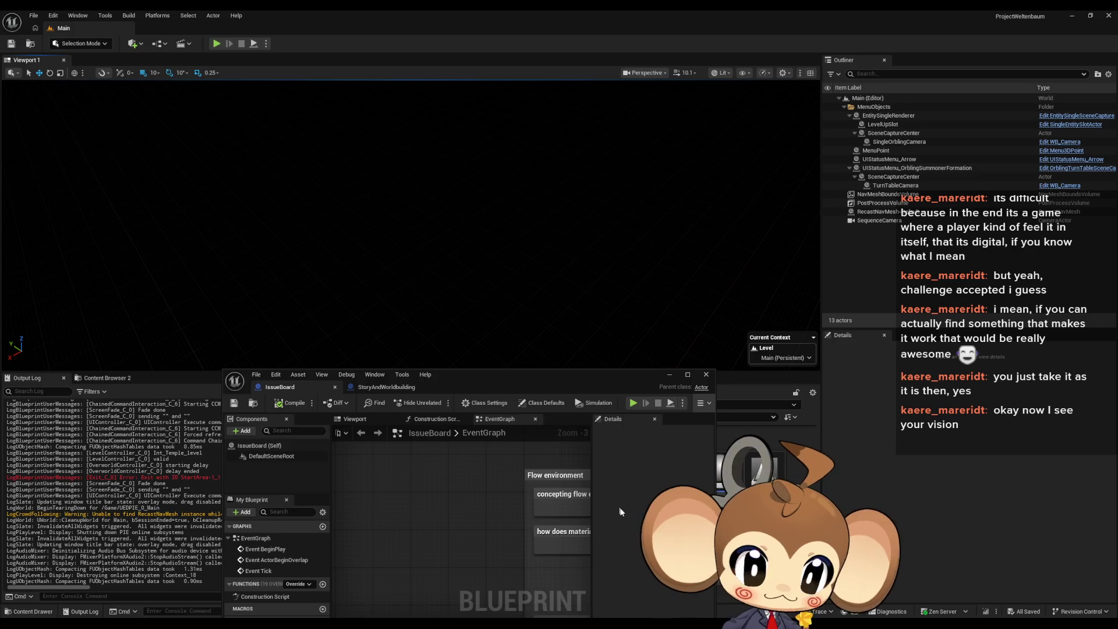
Step: Move the IssueBoard blueprint editor window up and maximize it to full screen
drag(533, 378, 529, 154)
double_click(529, 154)
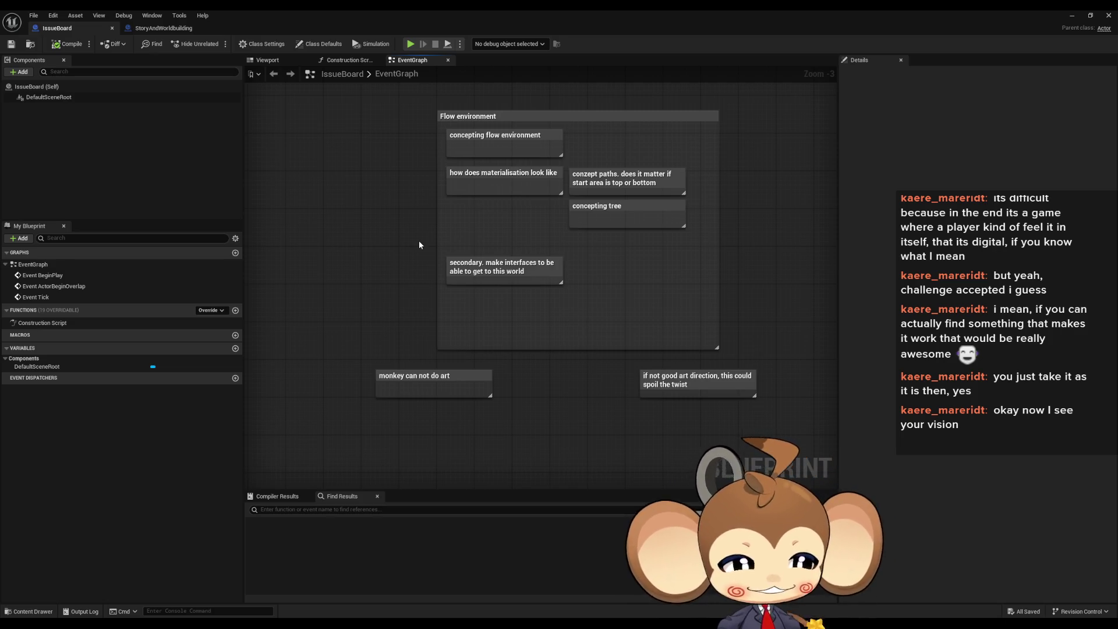
drag(519, 321, 491, 317)
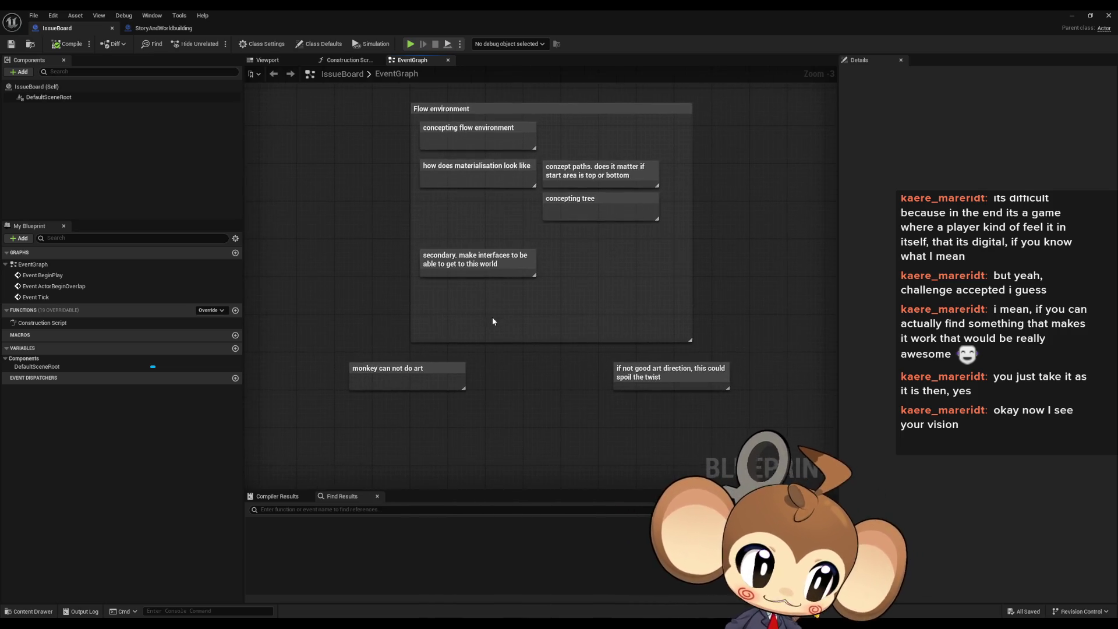
scroll(497, 322, down, 1)
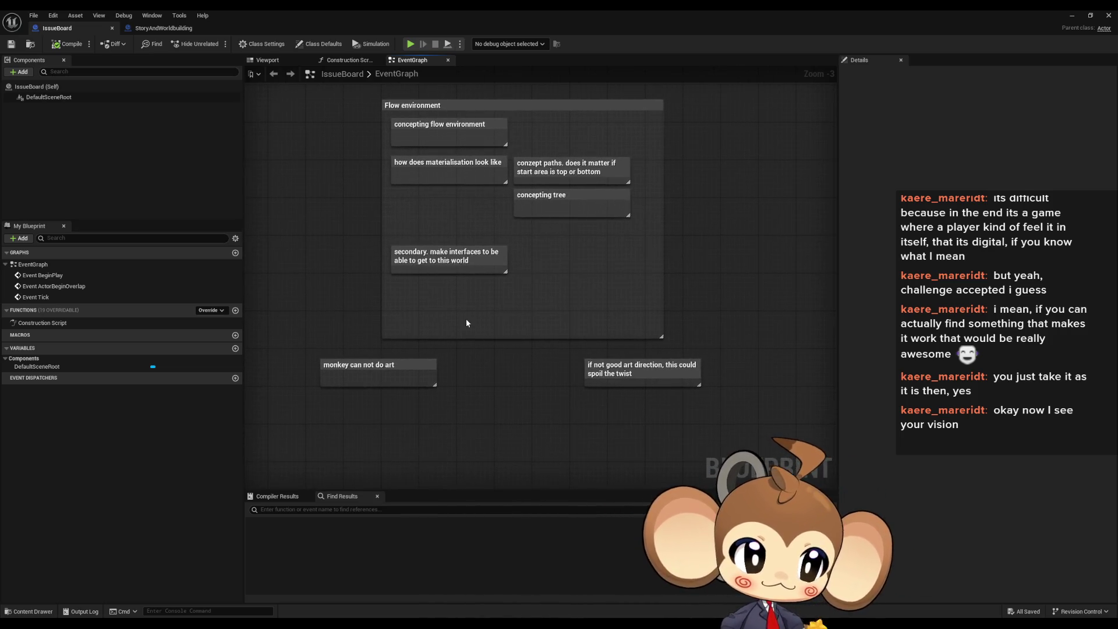
scroll(490, 368, up, 2)
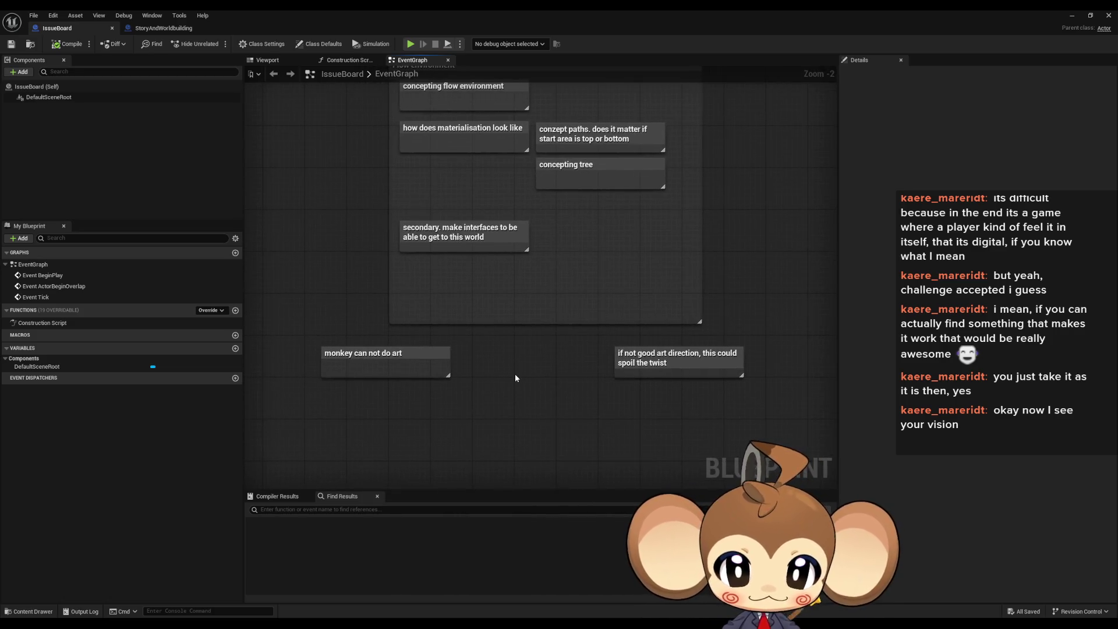
drag(512, 369, 526, 408)
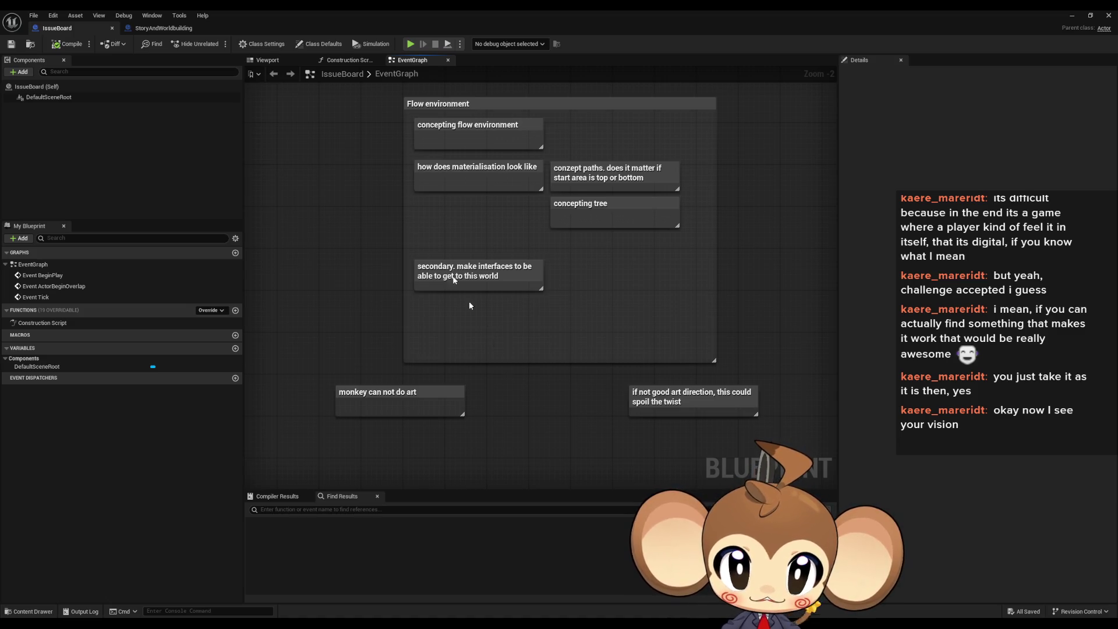
click(461, 125)
mouse_move(356, 280)
mouse_down()
mouse_move(387, 369)
mouse_move(380, 358)
mouse_up()
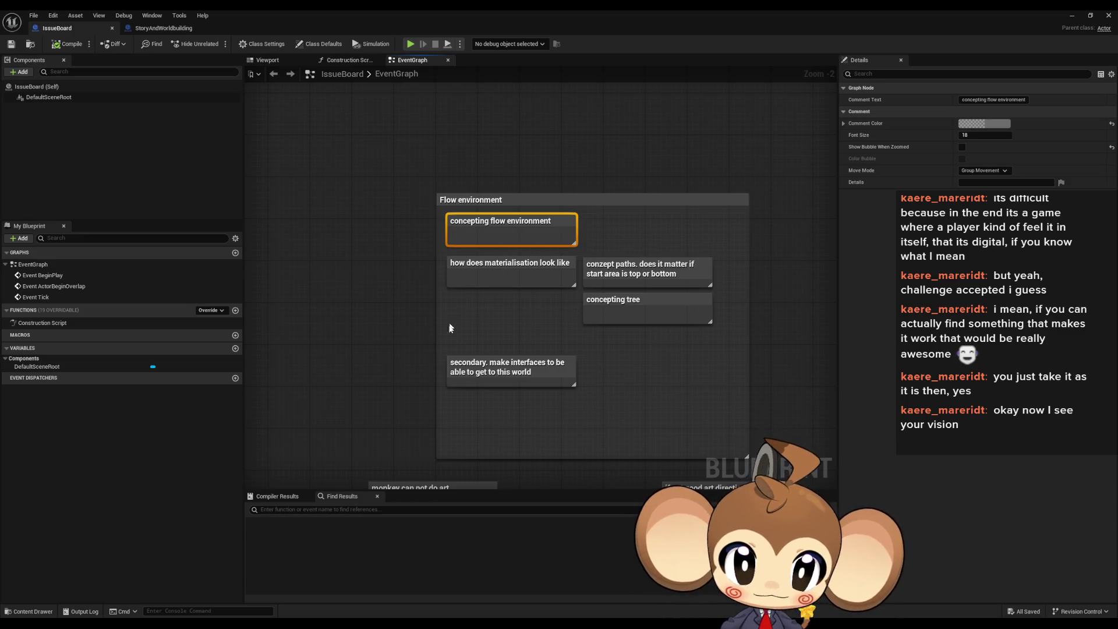
drag(452, 326, 438, 324)
click(465, 305)
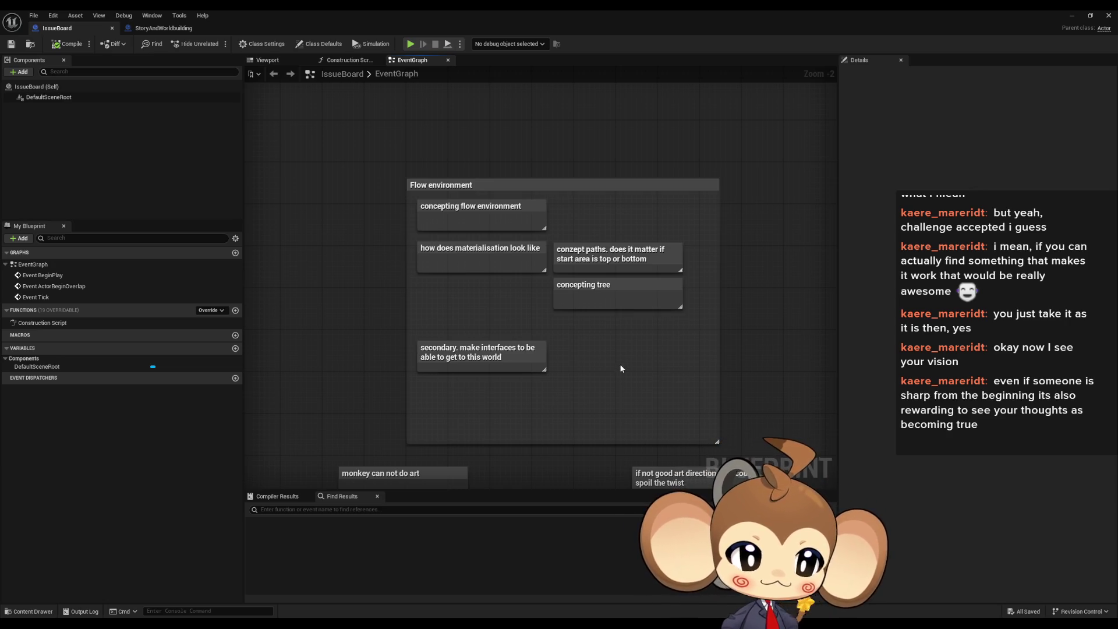
mouse_move(625, 375)
mouse_down()
mouse_move(651, 347)
mouse_move(609, 344)
mouse_up()
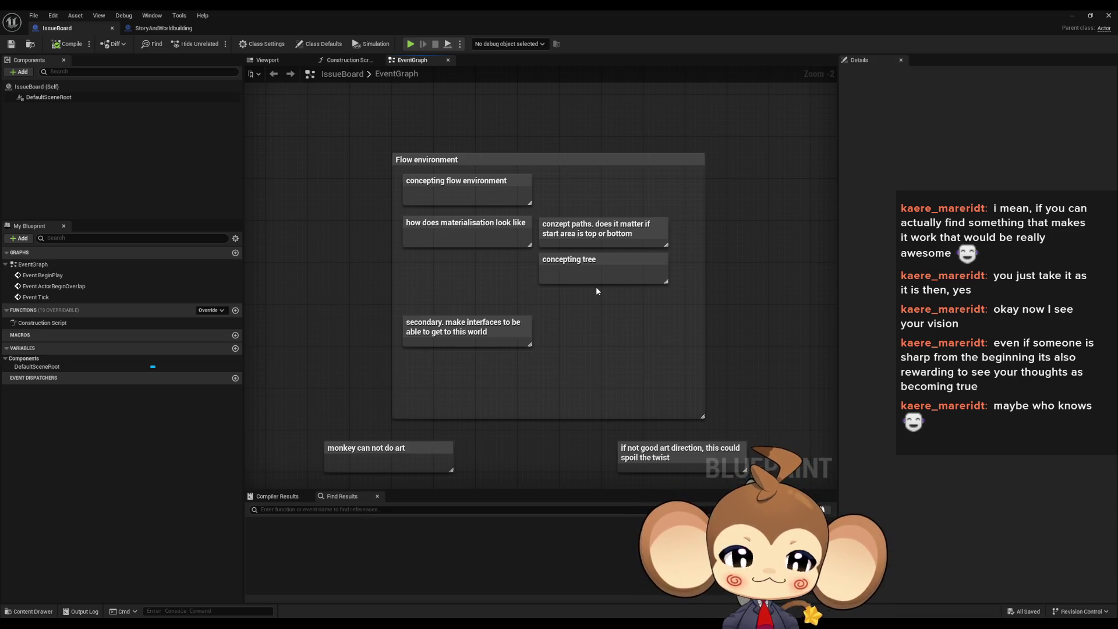
click(460, 220)
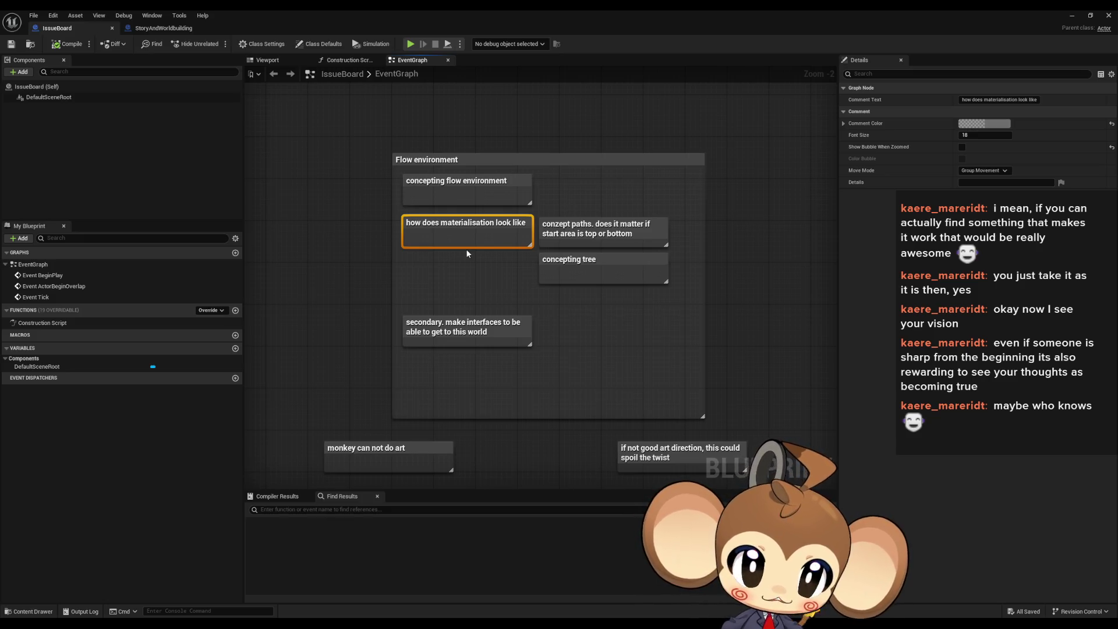
click(617, 234)
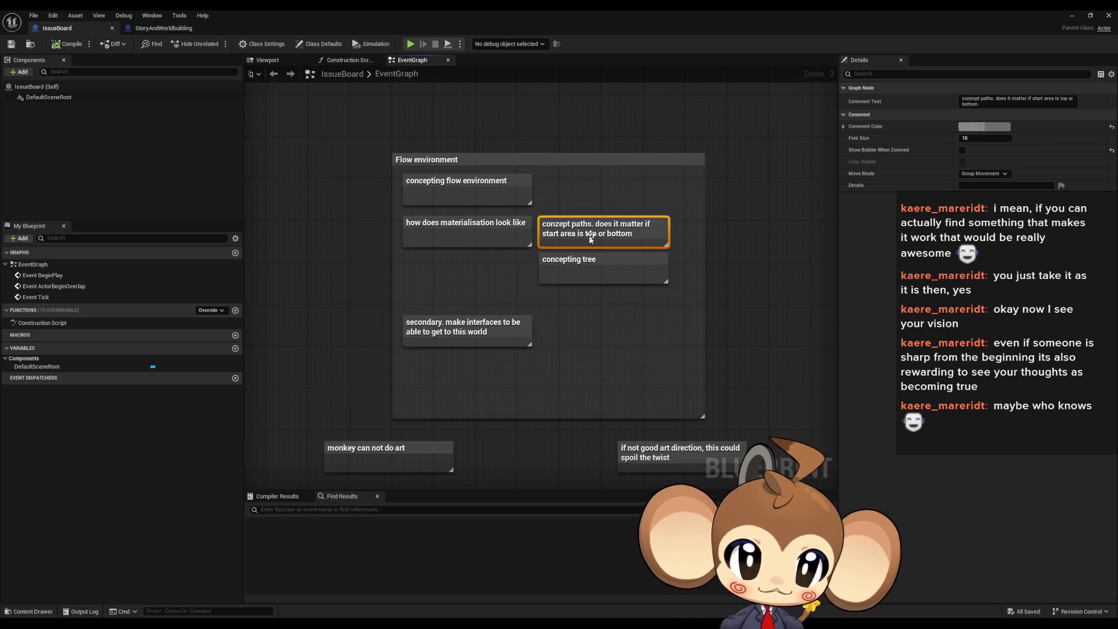
click(412, 197)
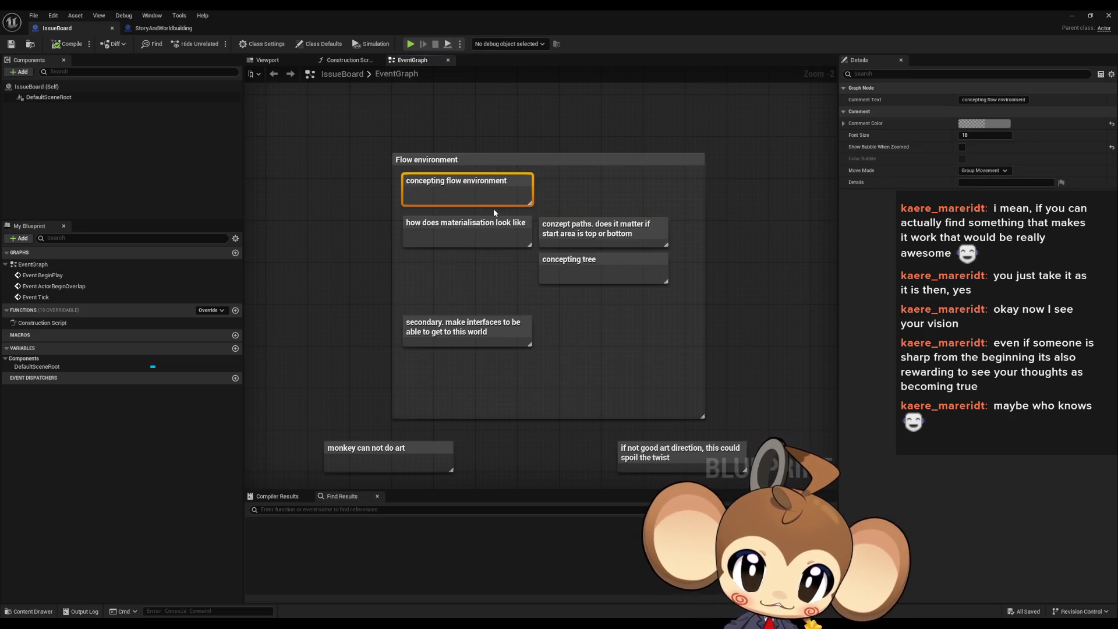
click(623, 278)
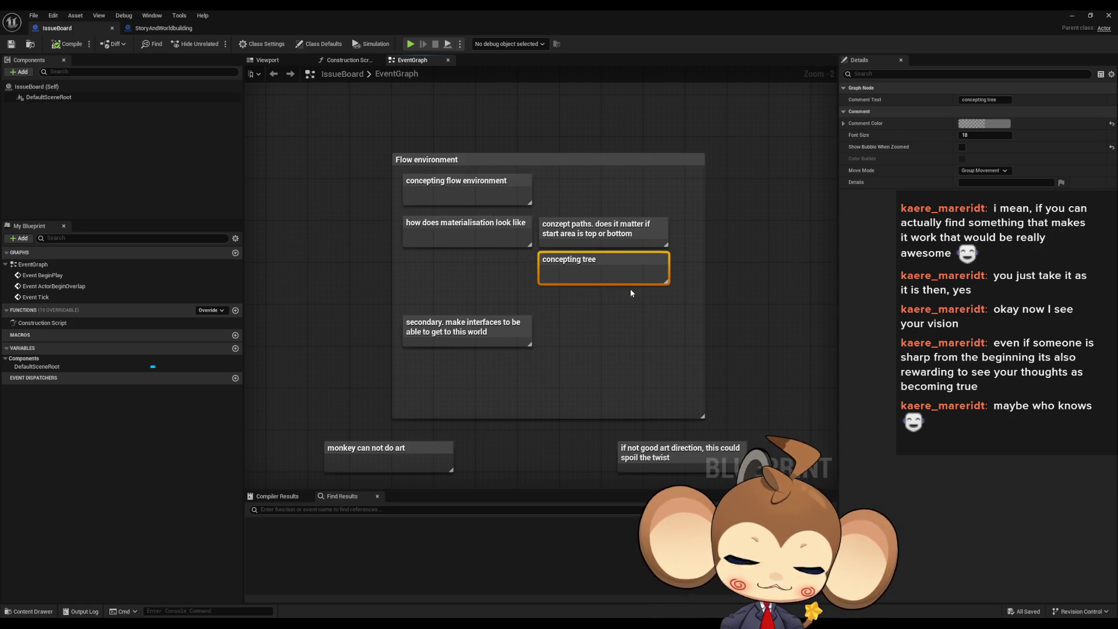
click(631, 290)
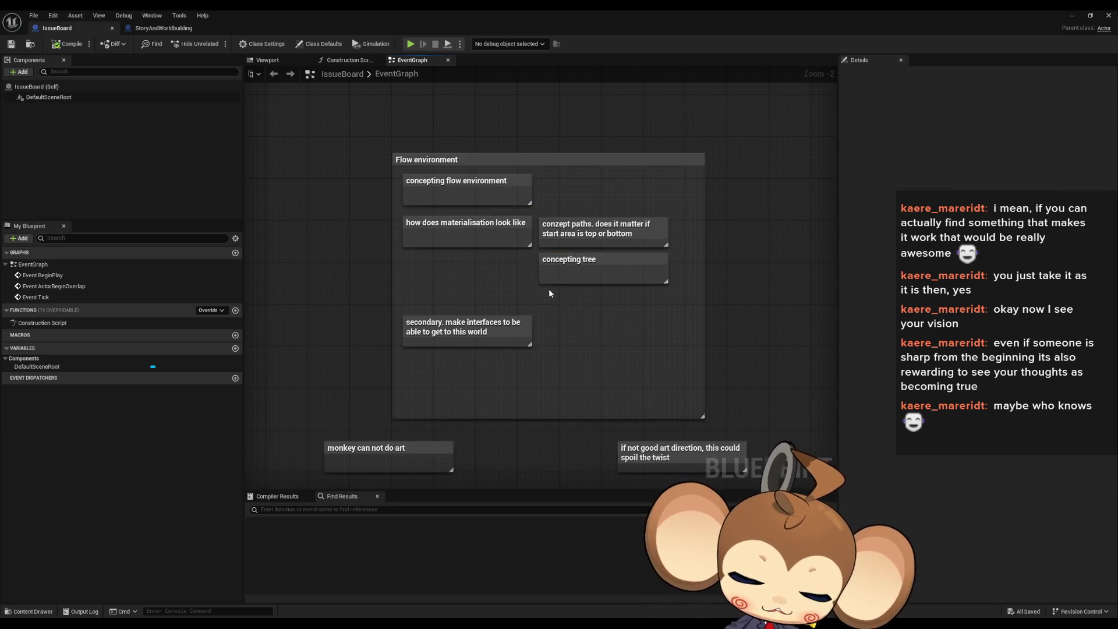
Step: Add a 'conzept background' note and nudge it into place inside the Flow environment box
text(cconzept background)
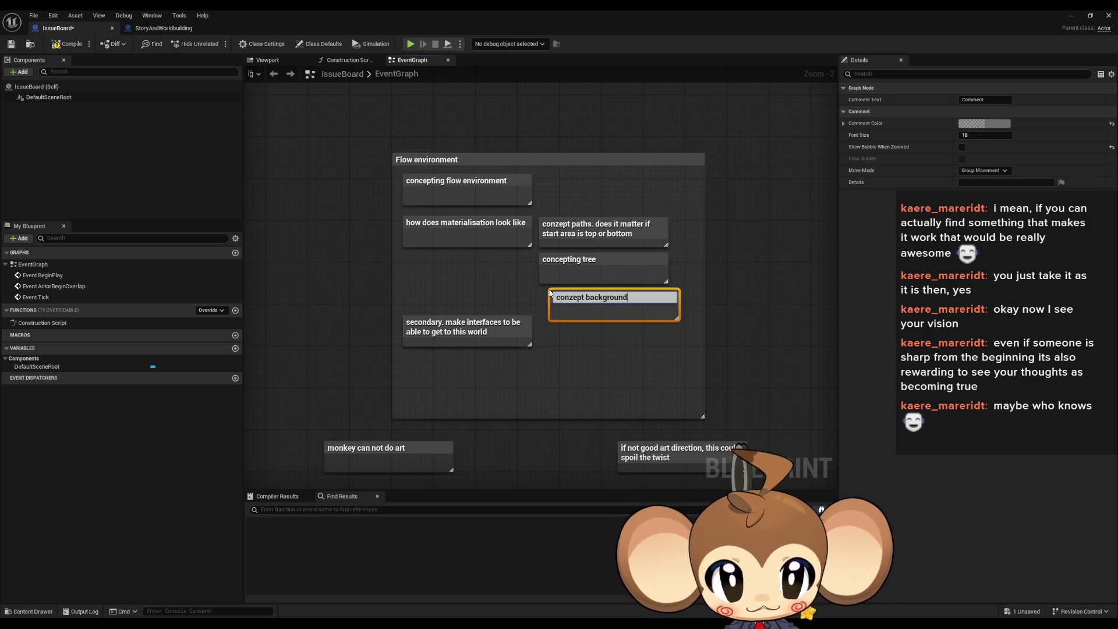
key(Return)
mouse_move(574, 298)
mouse_down()
mouse_move(575, 324)
mouse_move(586, 321)
mouse_up()
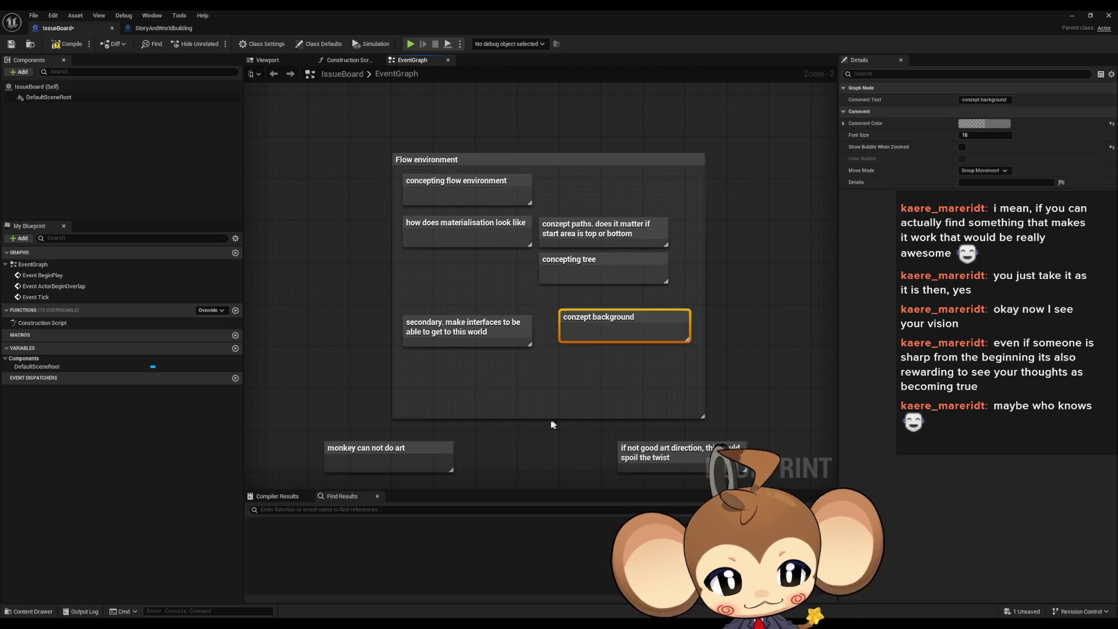
click(511, 396)
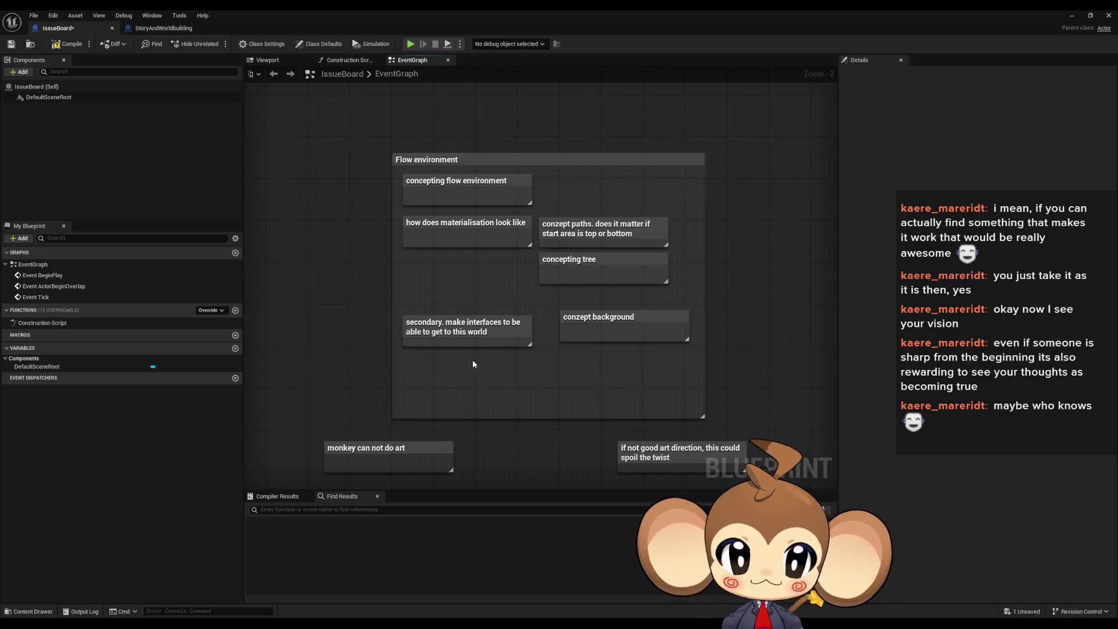
Step: Add a note: 'explore the idea why we need to change dimension to be in the flow…'
text(cexplo)
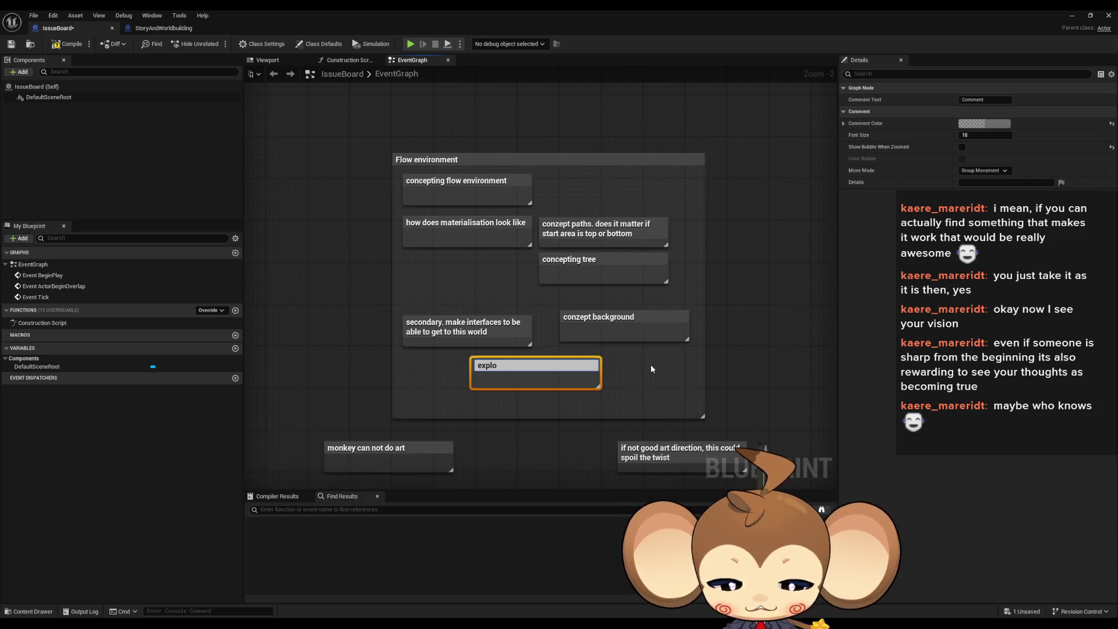
text(re the idea why we need to )
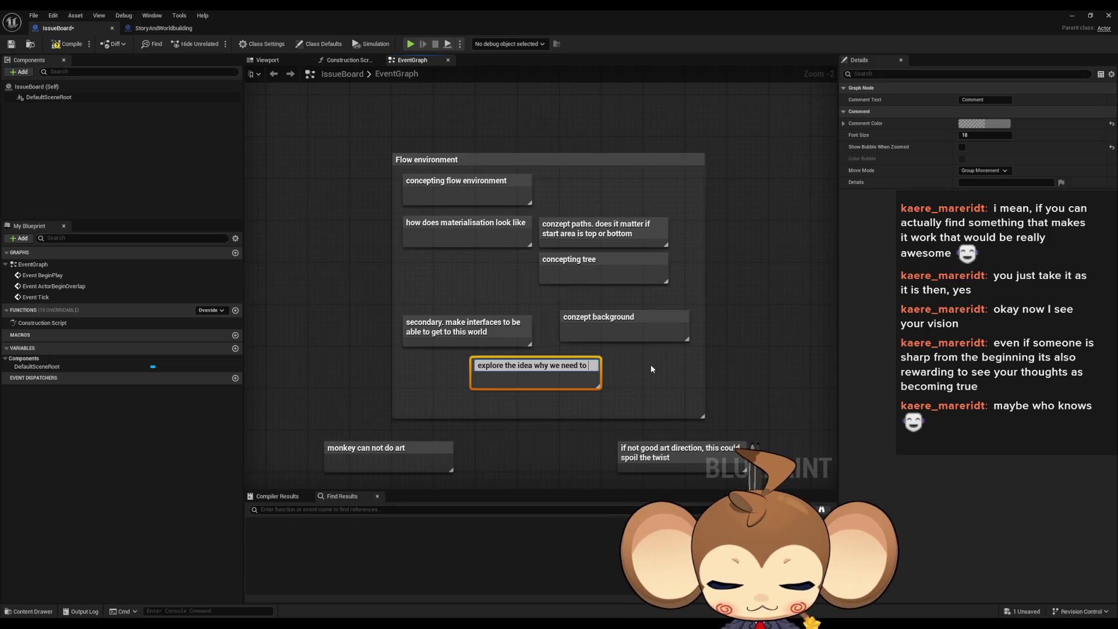
text(change dim)
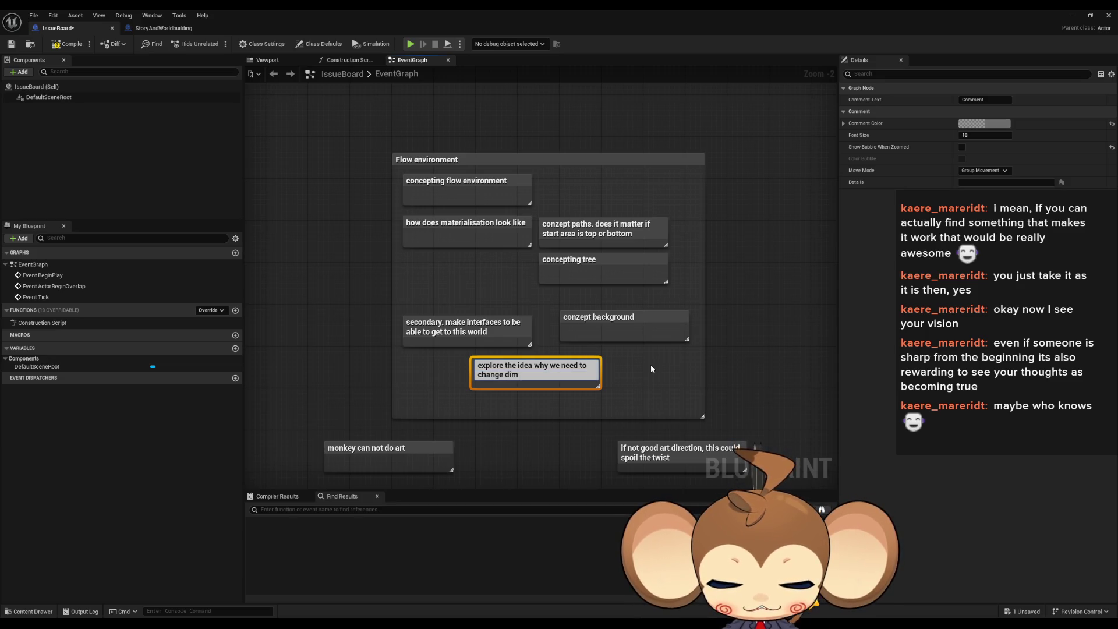
text(ension)
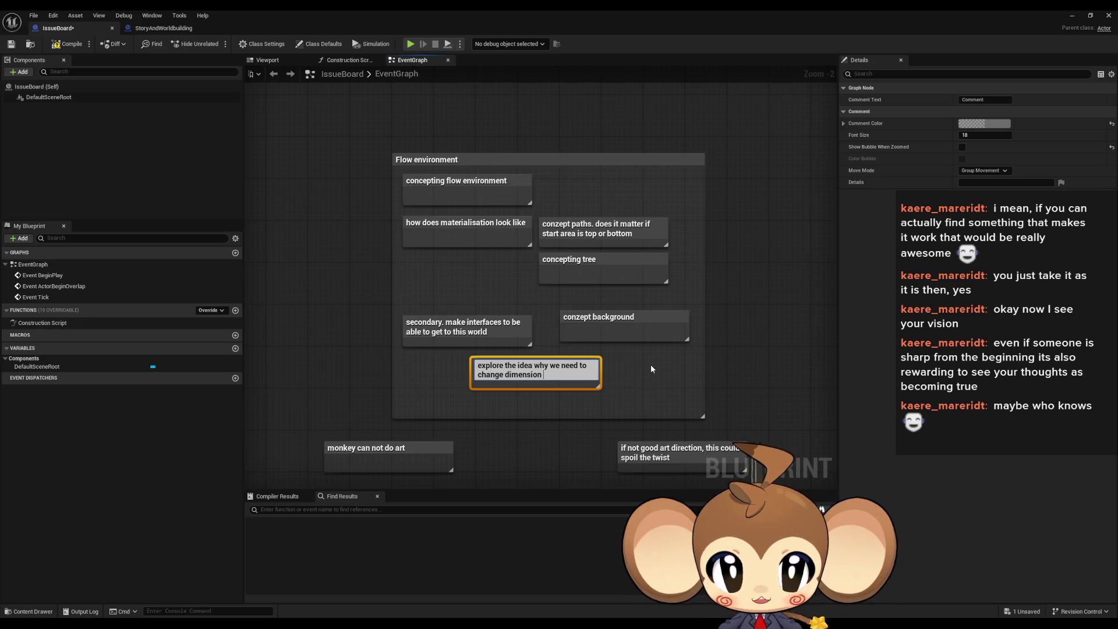
text(to be in the fl)
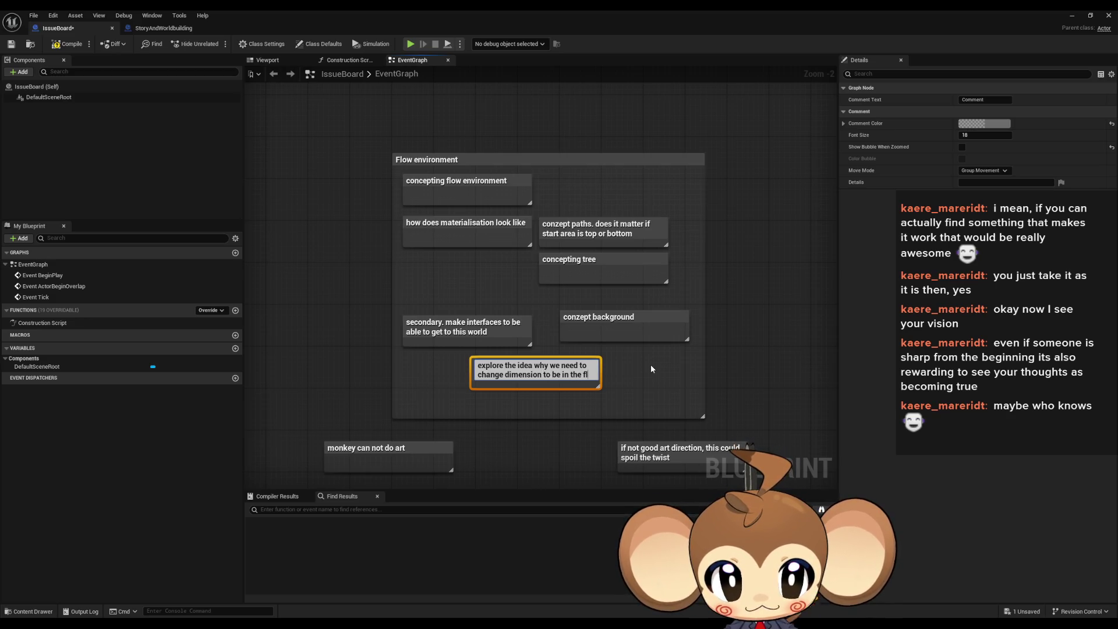
text(ow. why can the flow not be)
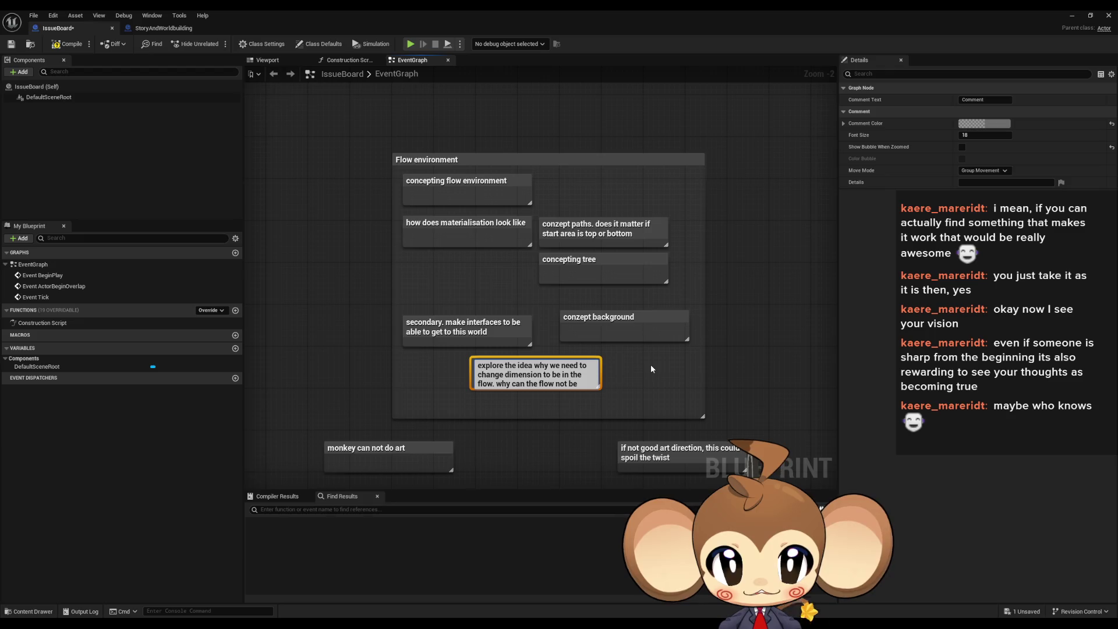
text( in t)
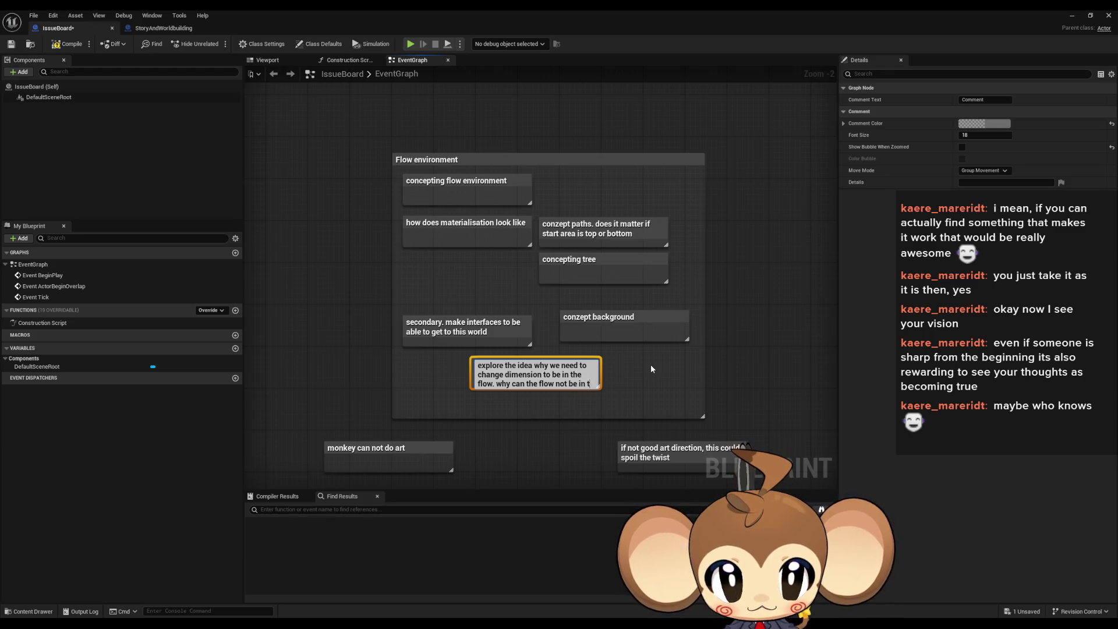
text(he "player area")
key(Return)
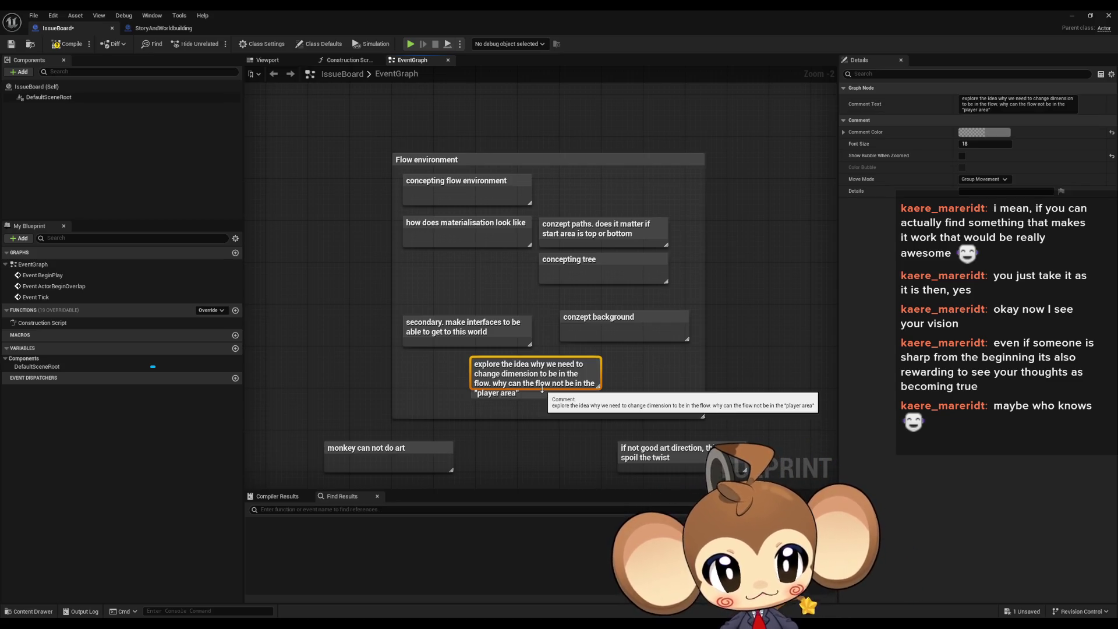
click(692, 397)
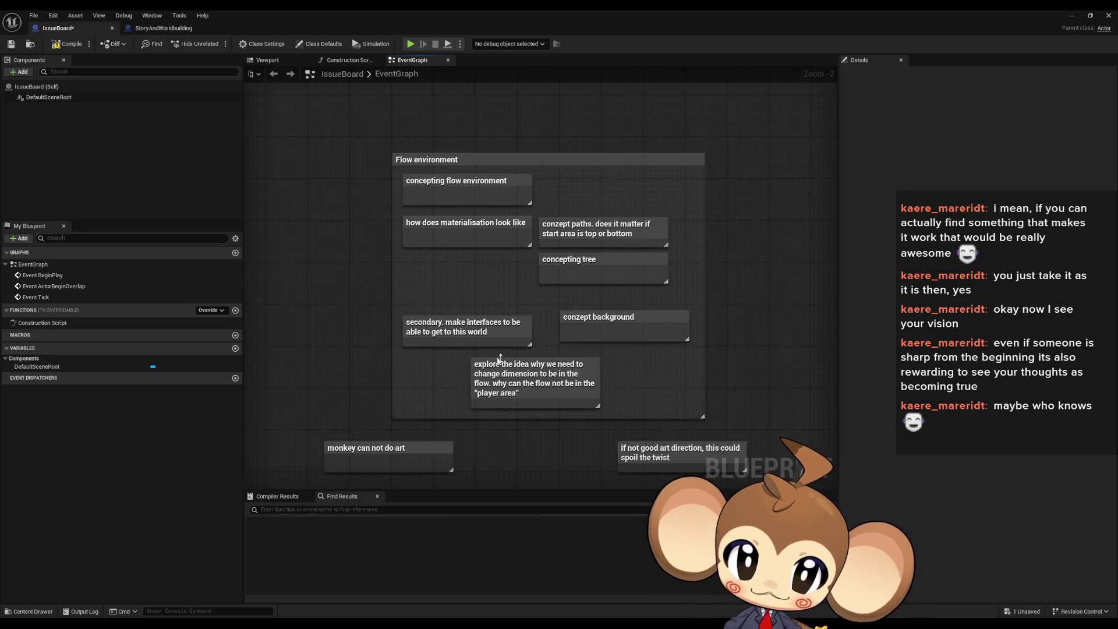
Step: Move the 'explore the idea' note to the box's upper right and delete the two loose notes below
mouse_move(515, 385)
mouse_down()
mouse_move(421, 205)
mouse_move(299, 201)
mouse_move(451, 106)
mouse_move(622, 181)
mouse_move(590, 183)
mouse_move(589, 194)
mouse_up()
click(742, 241)
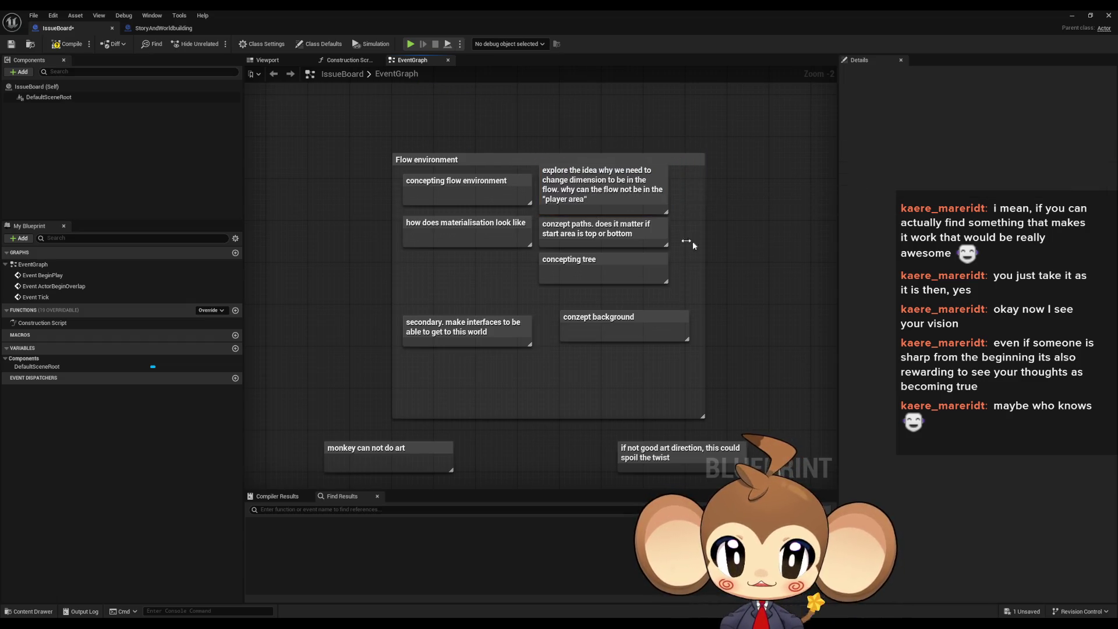
click(567, 193)
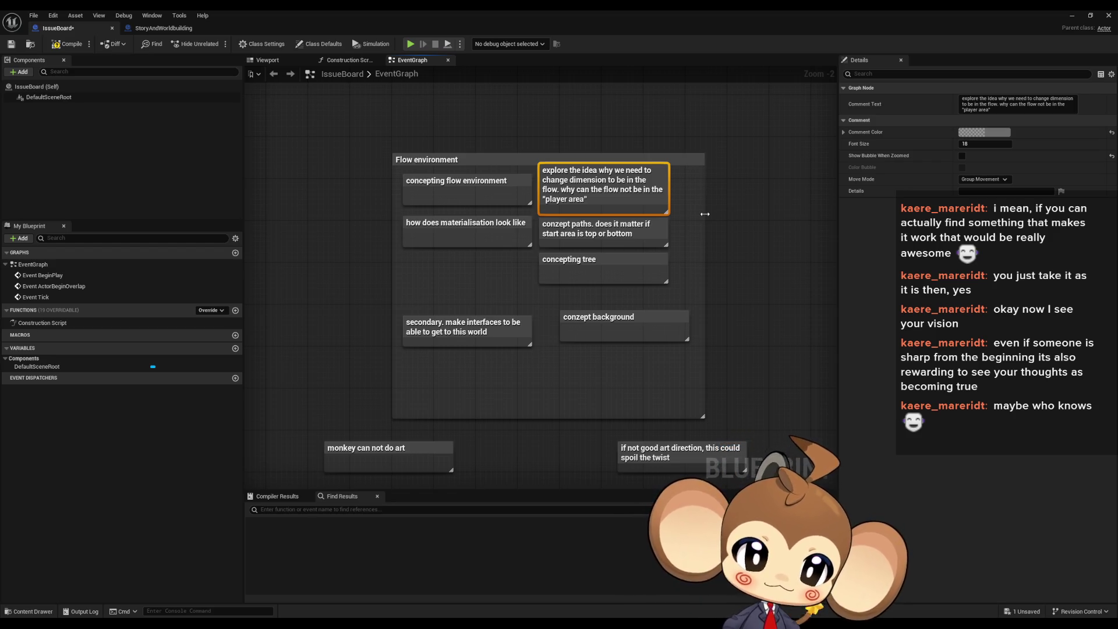
mouse_move(425, 431)
mouse_down()
mouse_move(492, 462)
mouse_move(669, 478)
mouse_move(651, 452)
mouse_up()
key(Delete)
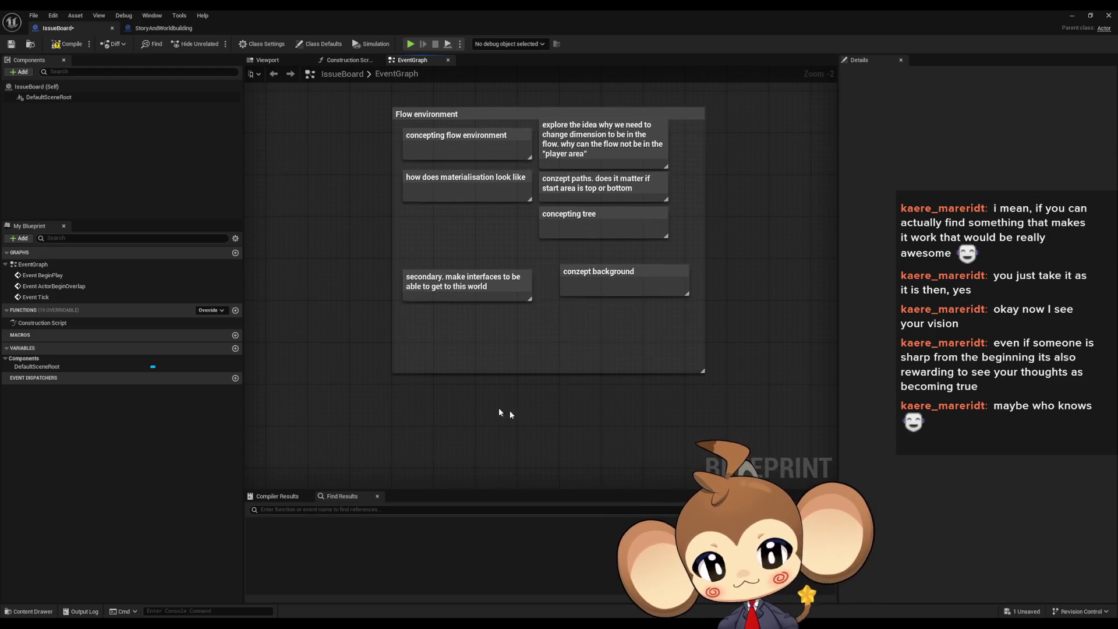
Step: Shift the Flow environment box and all its notes to the left
scroll(595, 433, down, 3)
mouse_move(561, 221)
mouse_down()
mouse_move(757, 323)
mouse_move(804, 408)
mouse_up()
drag(650, 250, 548, 249)
Step: Pan and zoom across the board to show the Milestone 4 rework, tutorial and cinematics notes
scroll(540, 418, down, 4)
mouse_move(532, 436)
mouse_down()
mouse_move(491, 207)
mouse_move(475, 185)
mouse_move(615, 322)
mouse_up()
scroll(549, 303, up, 3)
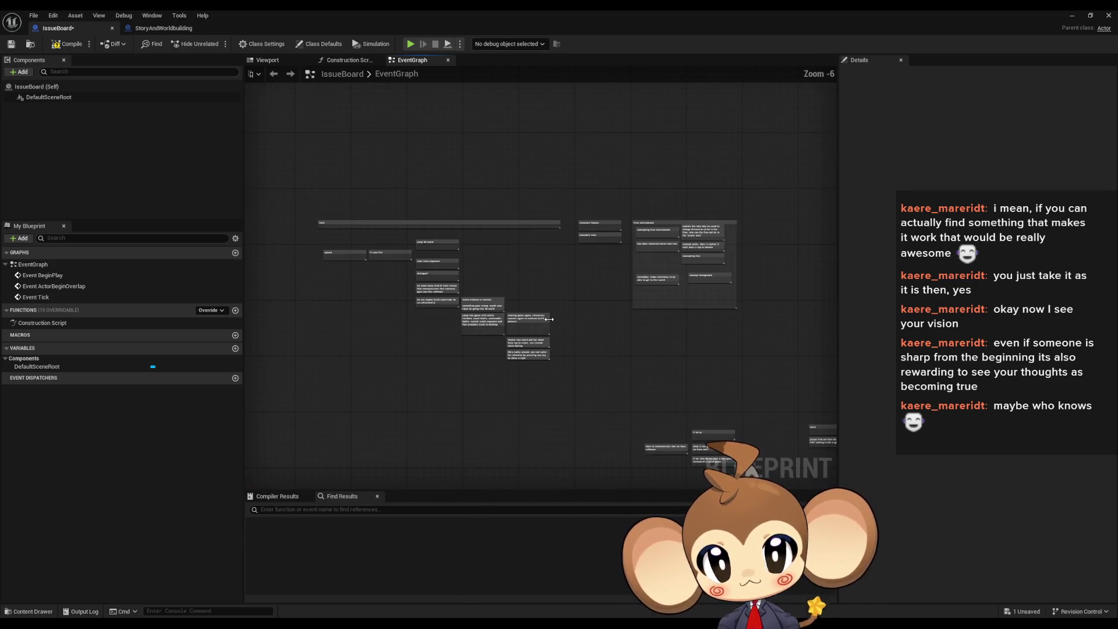
drag(299, 163, 679, 392)
scroll(532, 392, up, 4)
drag(531, 392, 529, 290)
scroll(528, 289, down, 5)
mouse_move(579, 474)
mouse_down()
mouse_move(525, 376)
mouse_move(522, 252)
mouse_up()
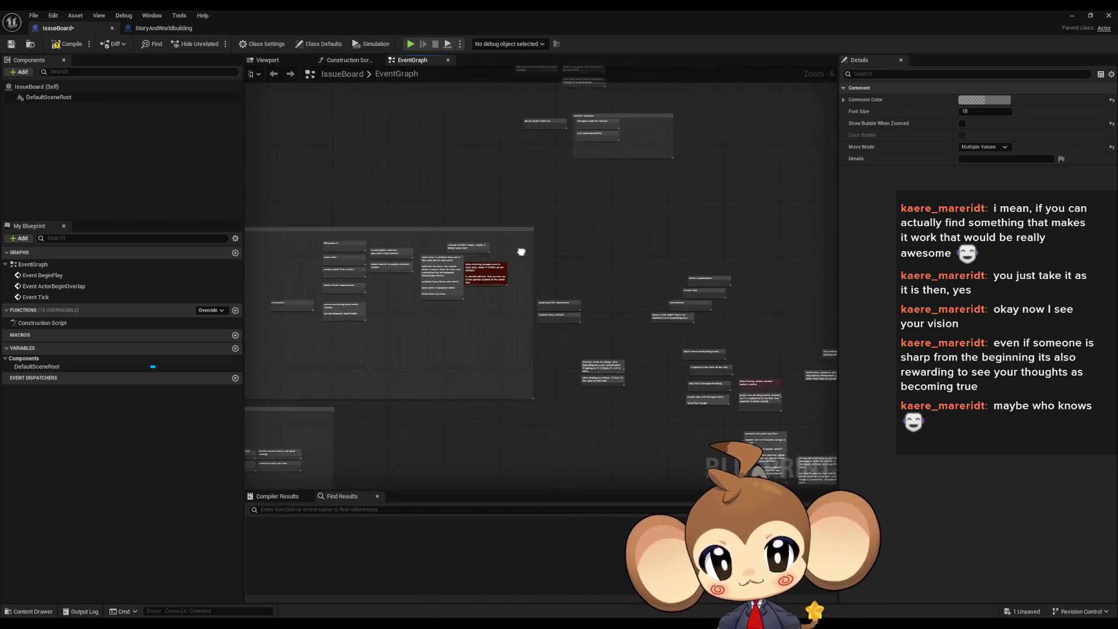
scroll(439, 226, up, 6)
scroll(439, 226, up, 1)
mouse_move(439, 226)
mouse_down()
mouse_move(619, 187)
mouse_move(689, 157)
mouse_up()
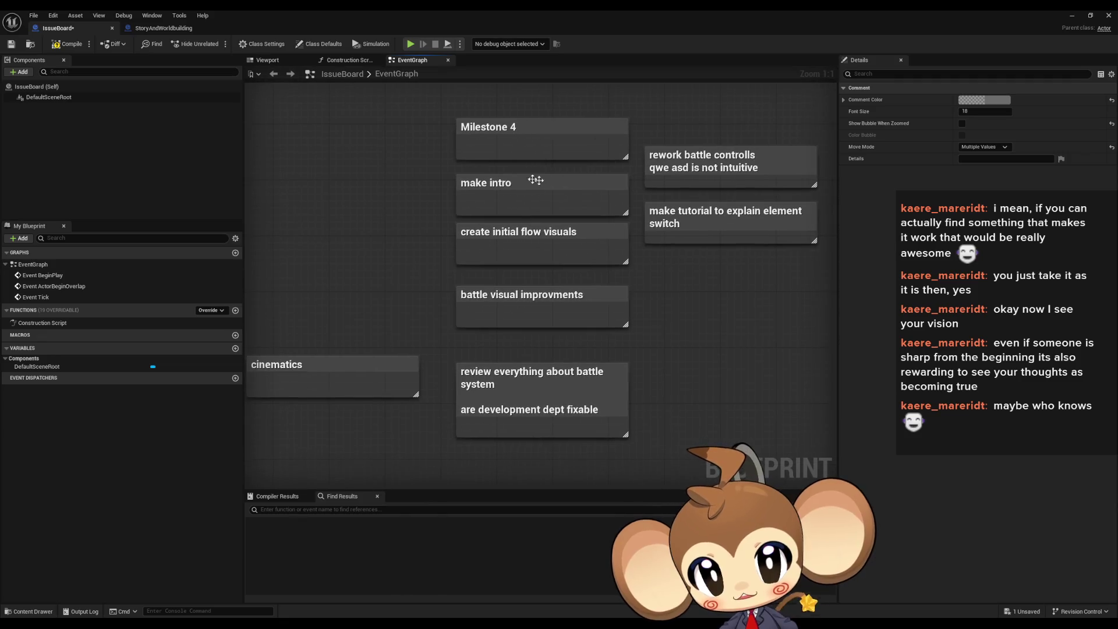
click(539, 204)
click(526, 233)
drag(628, 271, 646, 240)
click(641, 280)
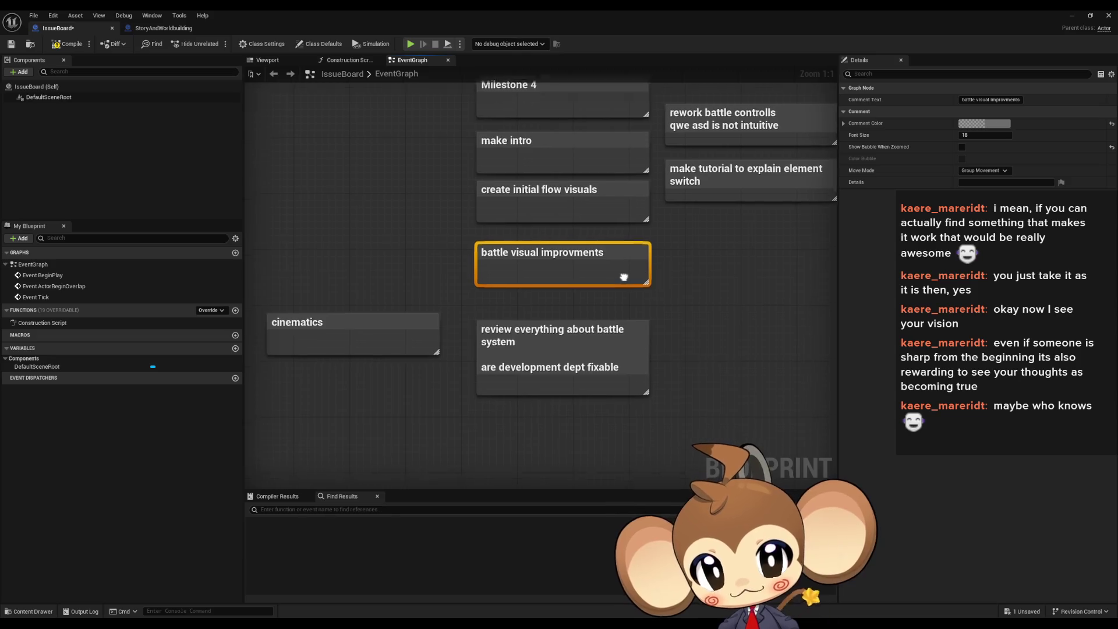
drag(623, 277, 675, 244)
drag(319, 220, 380, 334)
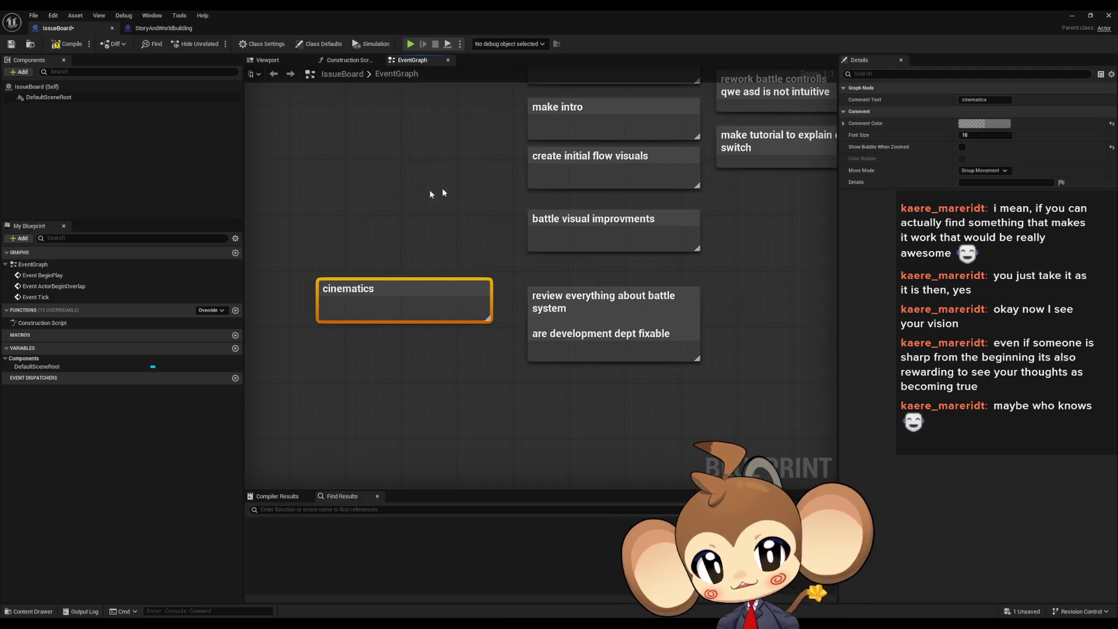
drag(434, 192, 373, 306)
click(664, 239)
click(670, 215)
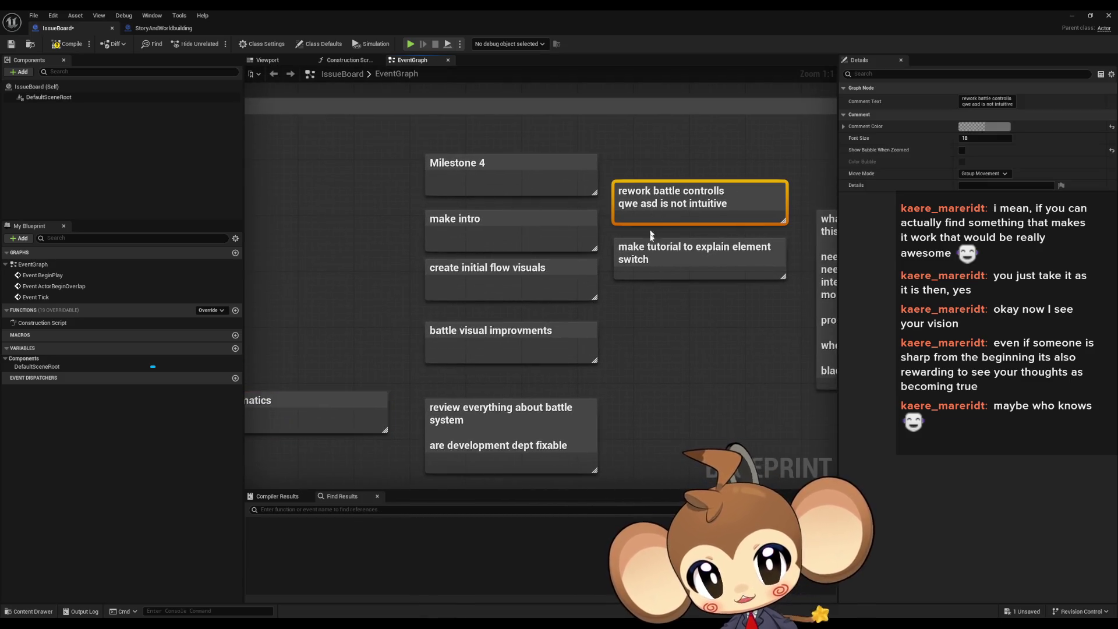
mouse_move(664, 357)
mouse_down()
mouse_move(527, 340)
mouse_move(481, 349)
mouse_up()
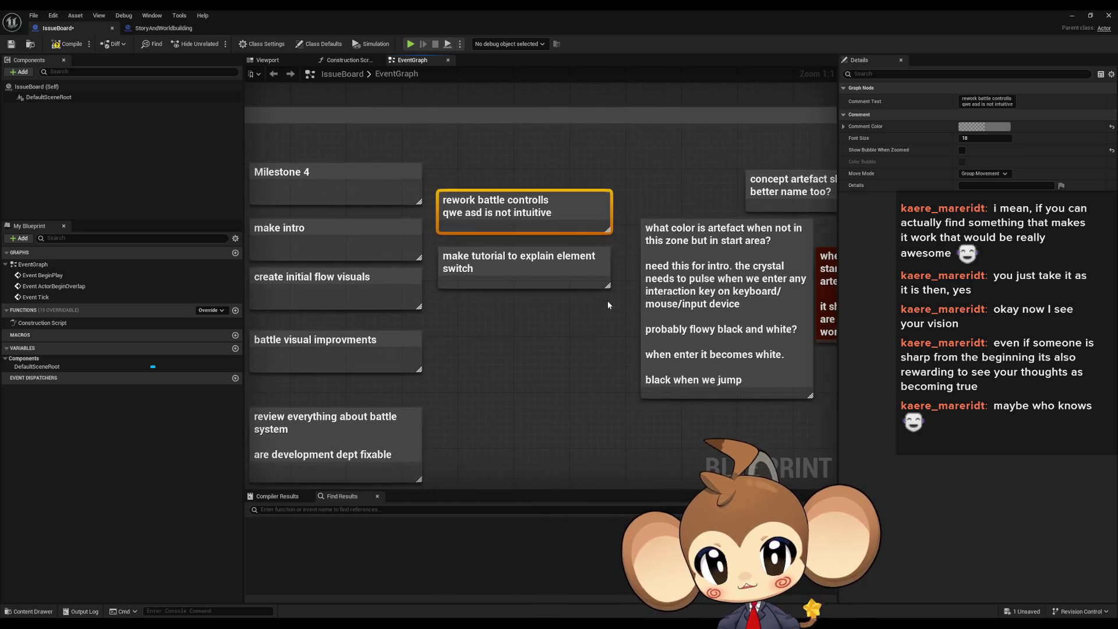
click(492, 256)
drag(588, 337, 409, 328)
click(542, 298)
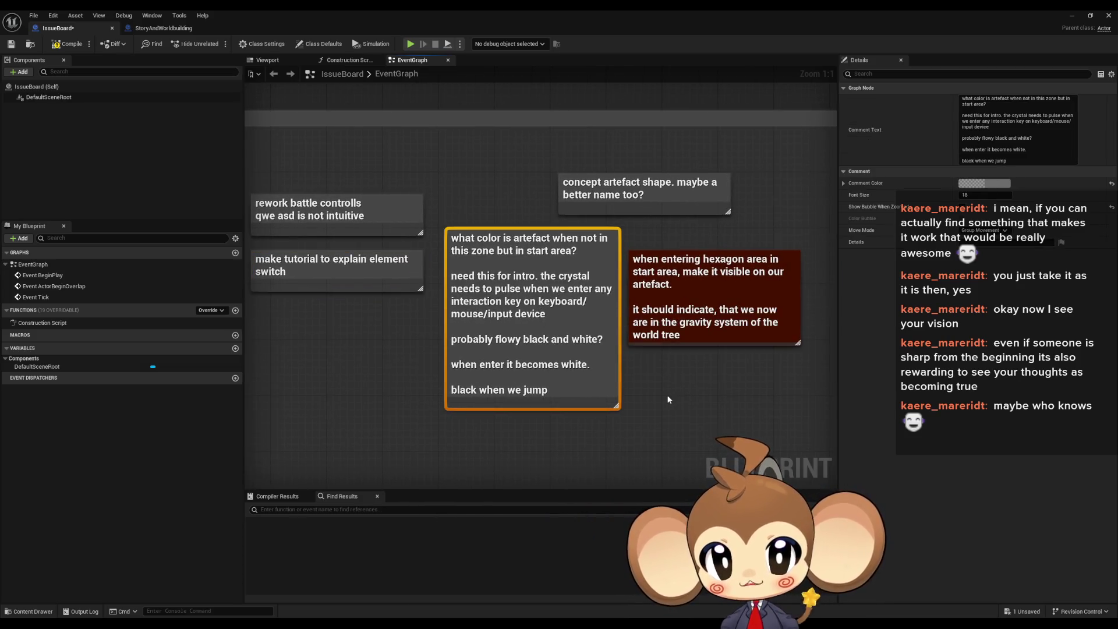
drag(697, 270, 615, 270)
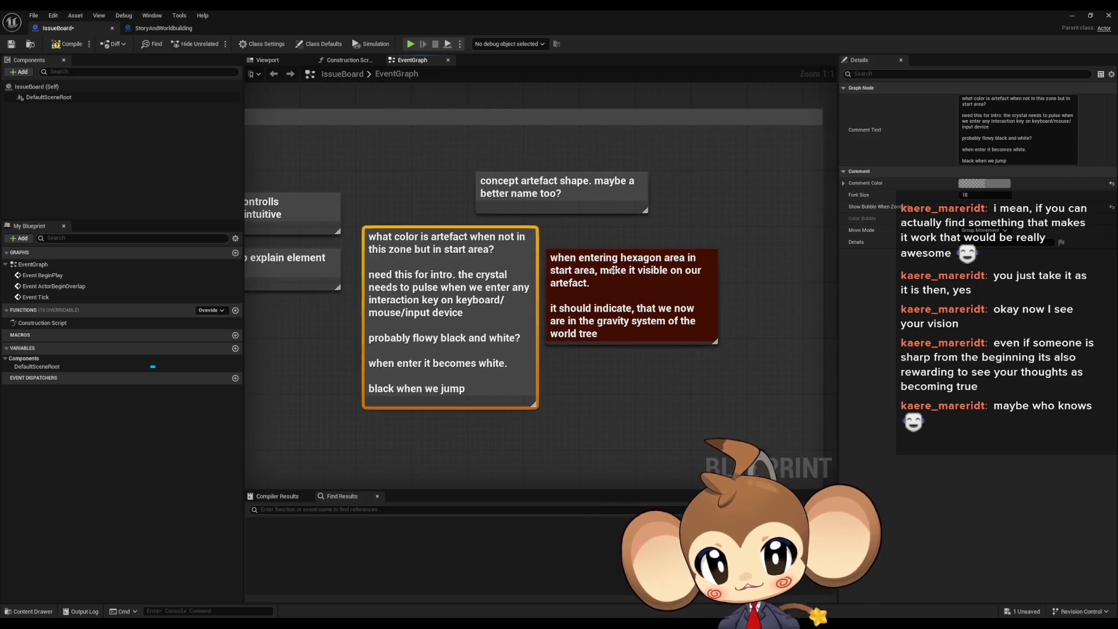
click(611, 198)
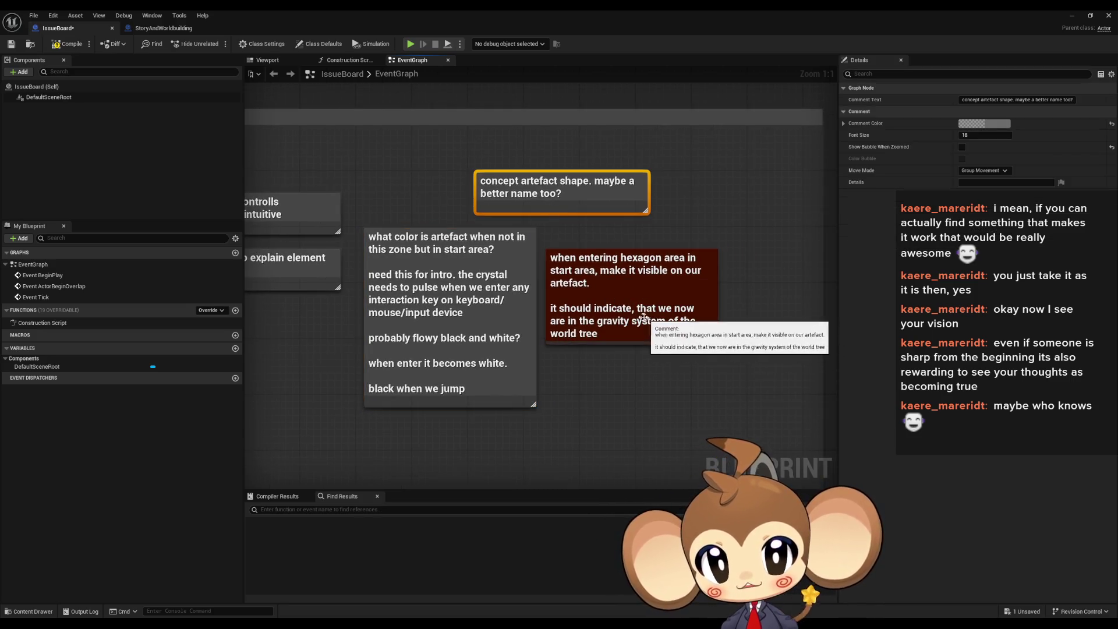
drag(644, 317, 562, 428)
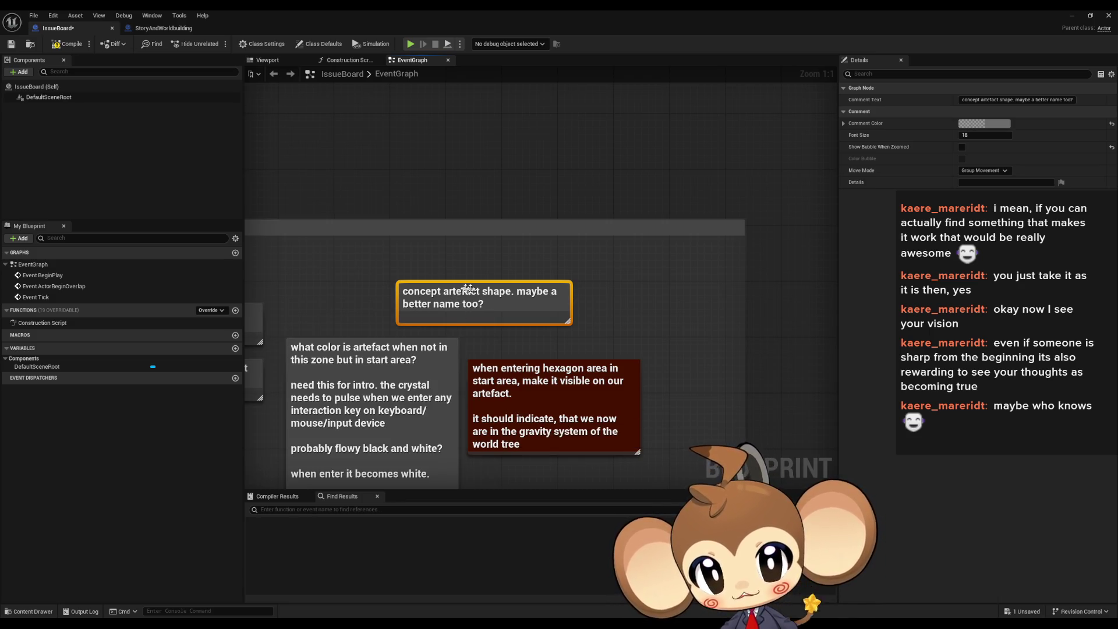
click(488, 342)
scroll(488, 343, down, 3)
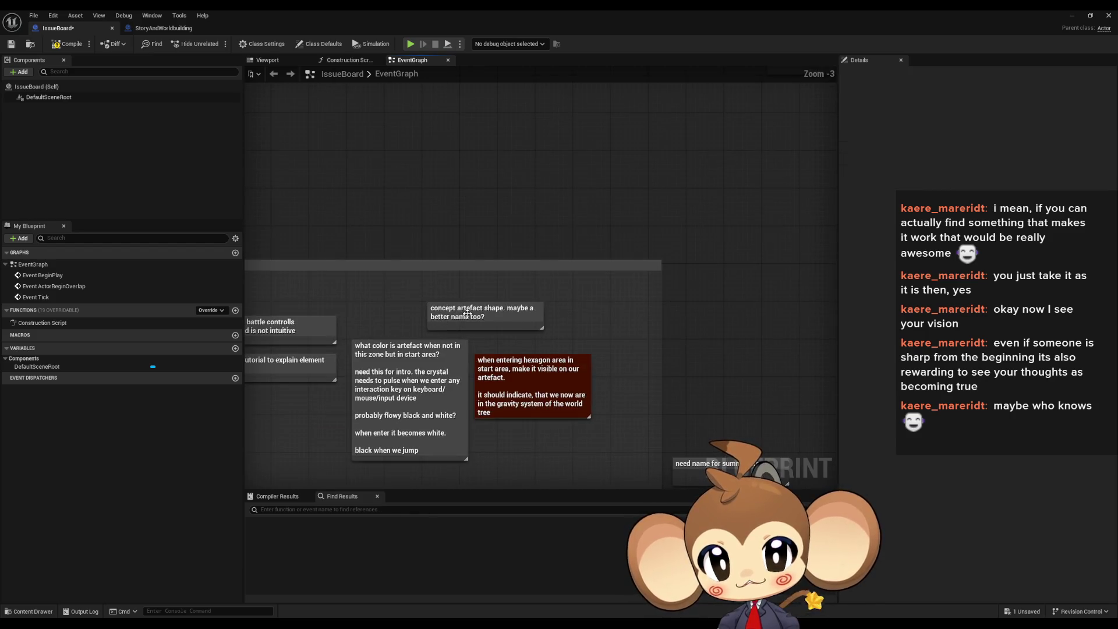
scroll(468, 314, down, 1)
scroll(457, 276, down, 2)
mouse_move(456, 276)
mouse_down()
mouse_move(532, 349)
mouse_move(709, 393)
mouse_move(620, 325)
mouse_up()
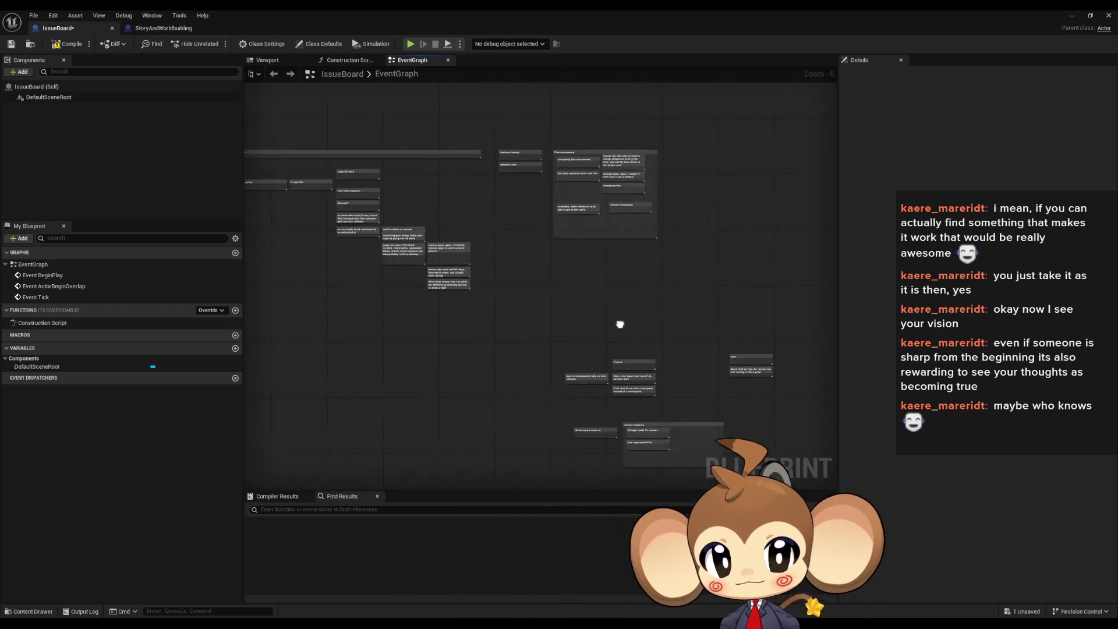
scroll(556, 299, up, 3)
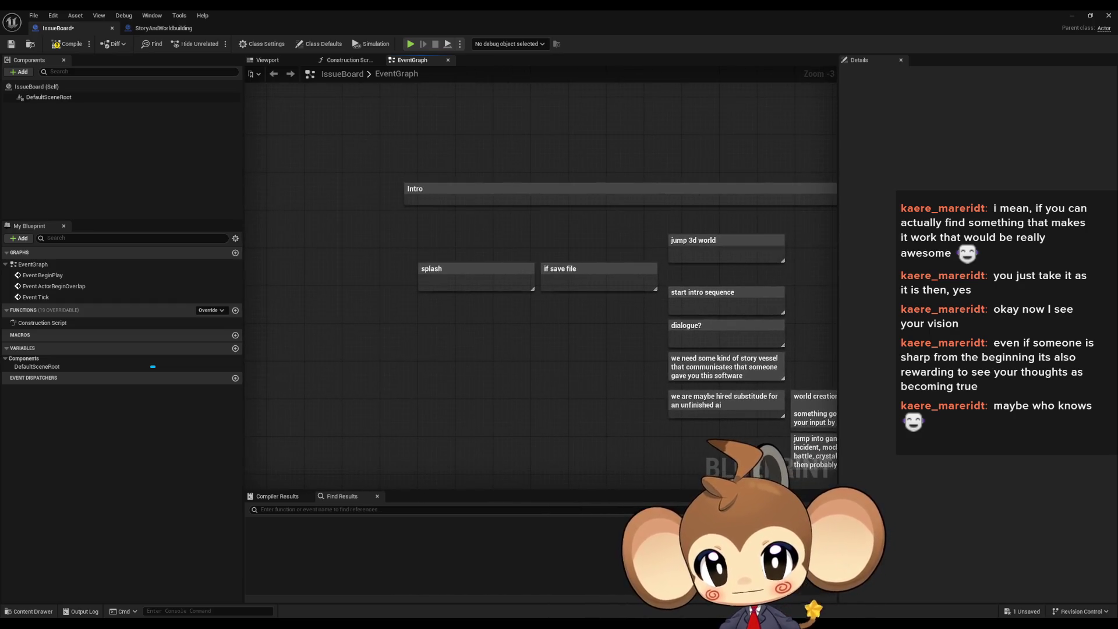
drag(556, 300, 482, 284)
mouse_move(834, 314)
mouse_down()
mouse_move(435, 357)
mouse_move(344, 354)
mouse_up()
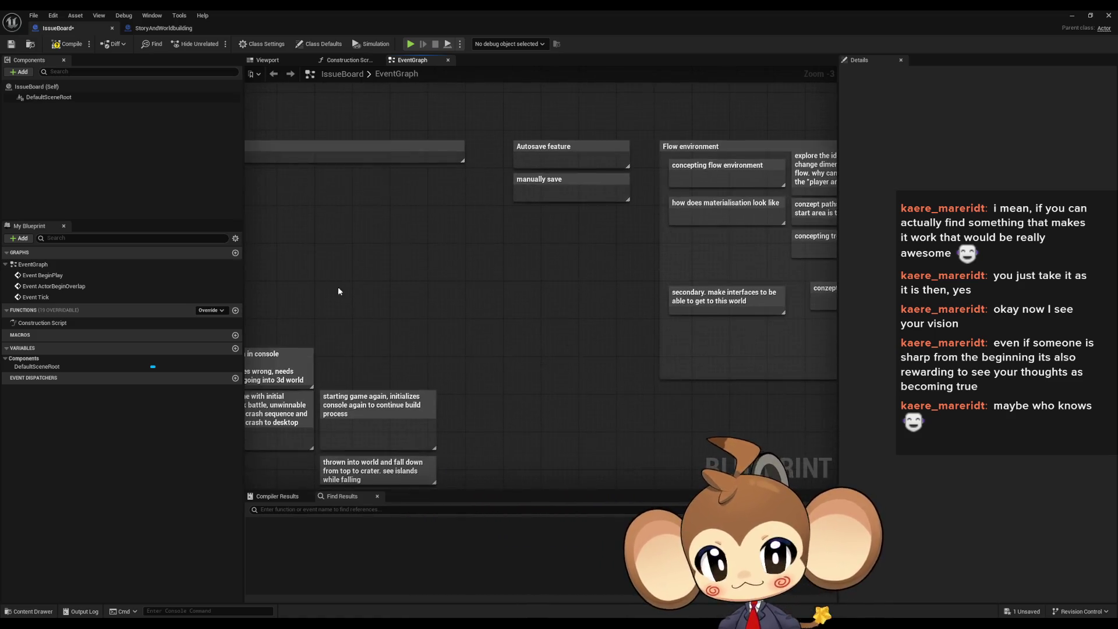
scroll(352, 299, down, 3)
scroll(547, 305, up, 4)
scroll(555, 306, down, 2)
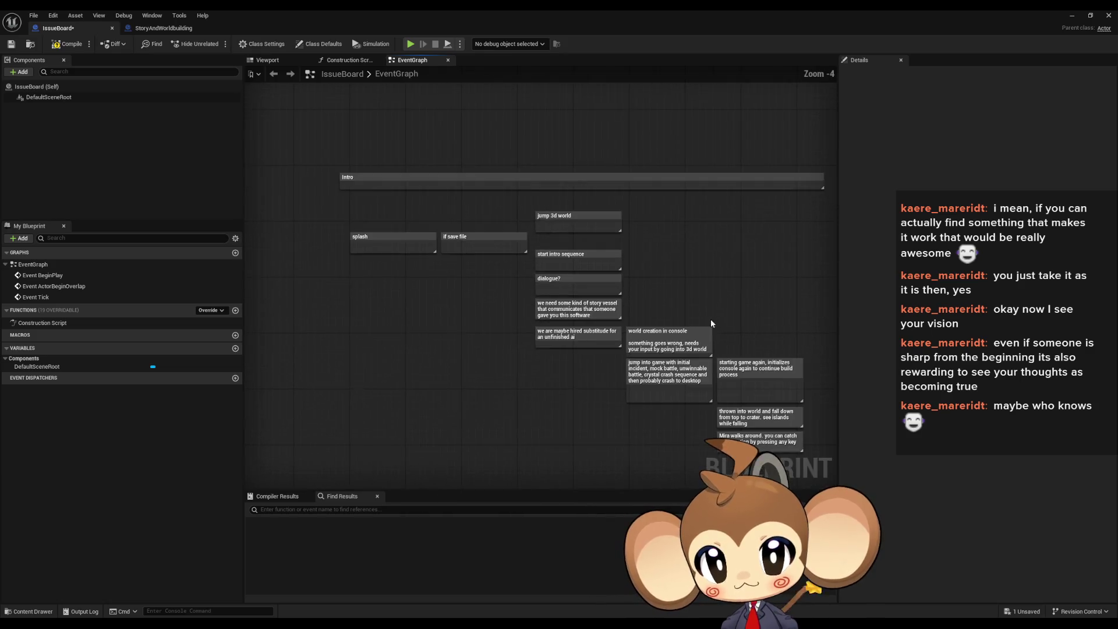
mouse_move(747, 296)
mouse_down()
mouse_move(692, 293)
mouse_move(730, 271)
mouse_up()
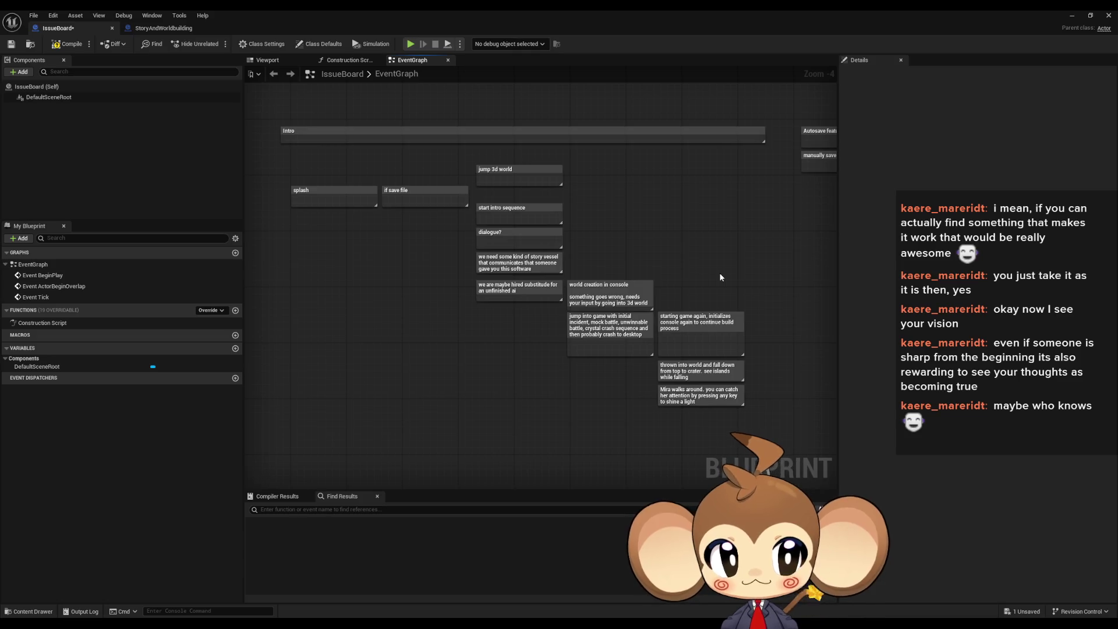
mouse_move(720, 278)
mouse_down()
mouse_move(519, 277)
mouse_move(386, 305)
mouse_up()
mouse_move(466, 116)
mouse_down()
mouse_move(554, 204)
mouse_move(543, 227)
mouse_up()
mouse_move(568, 122)
mouse_down()
mouse_move(786, 332)
mouse_move(770, 358)
mouse_move(795, 361)
mouse_up()
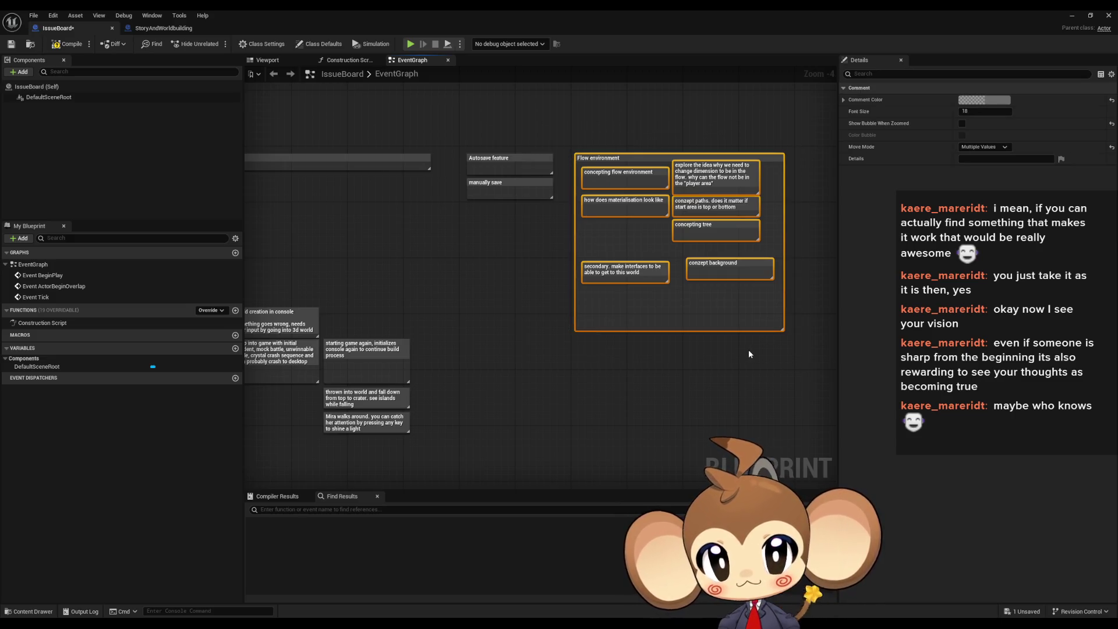
drag(417, 311, 765, 319)
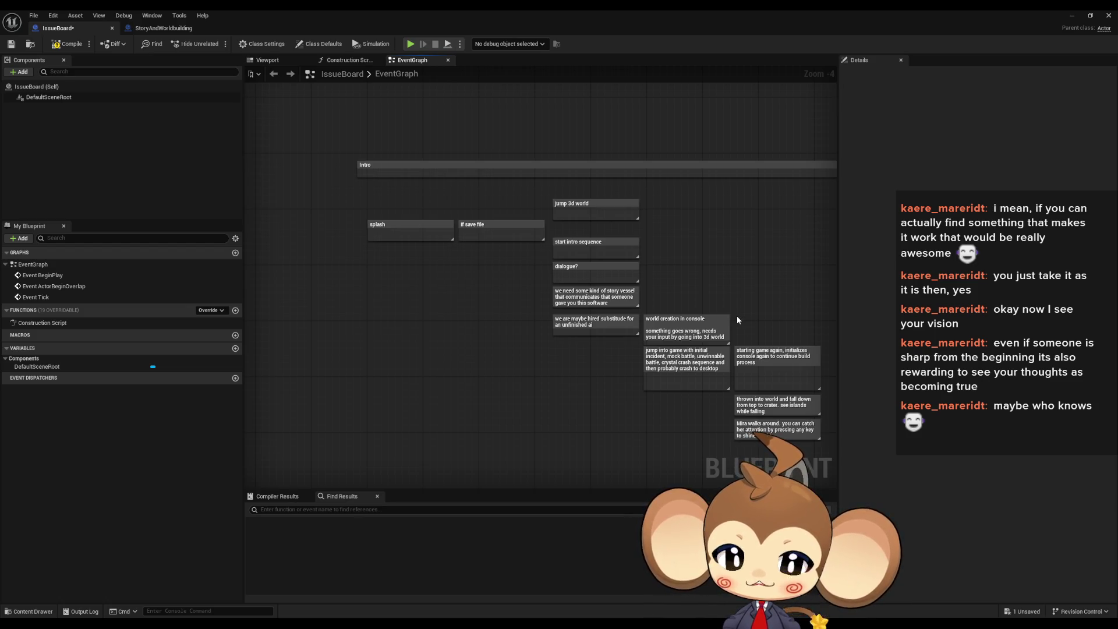
mouse_move(734, 316)
mouse_down()
mouse_move(717, 265)
mouse_move(668, 209)
mouse_up()
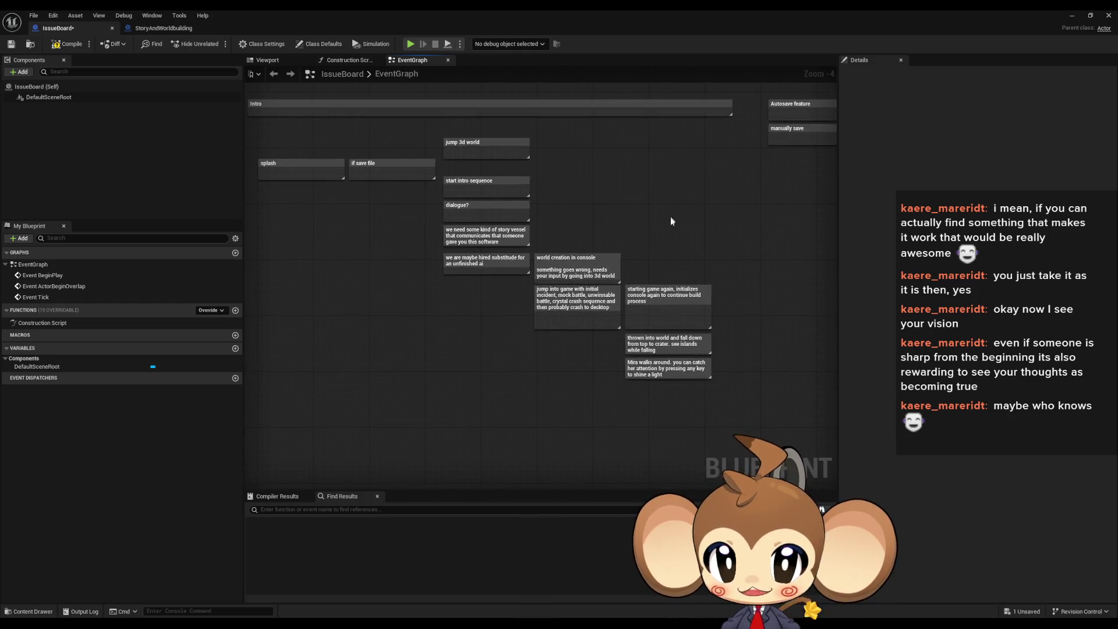
drag(559, 220, 652, 294)
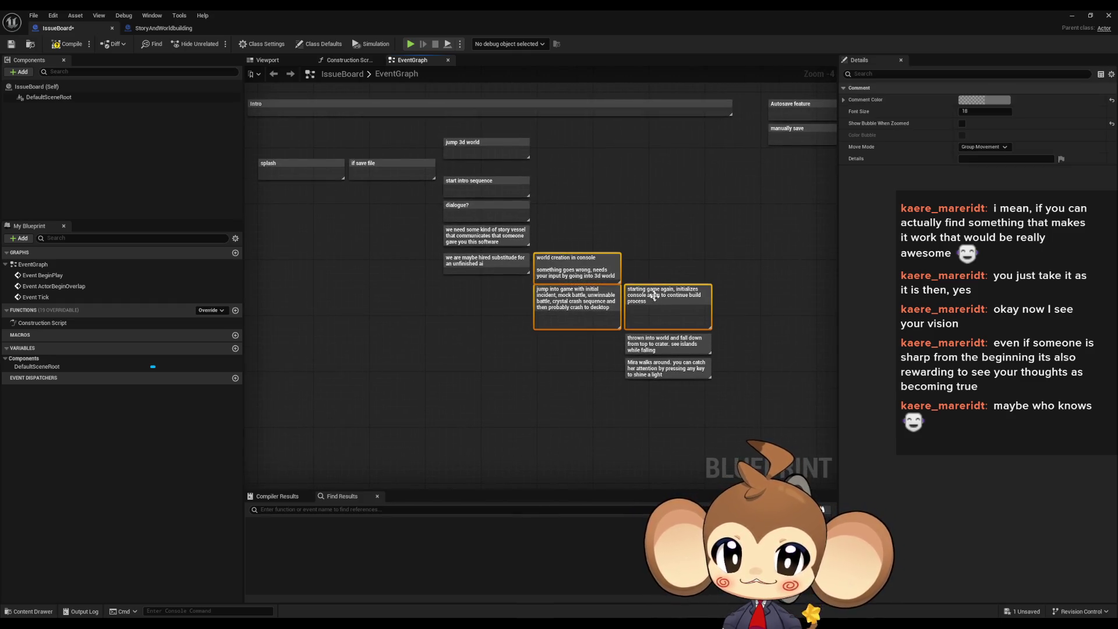
click(624, 224)
mouse_move(623, 225)
mouse_down()
mouse_move(632, 262)
mouse_move(319, 343)
mouse_up()
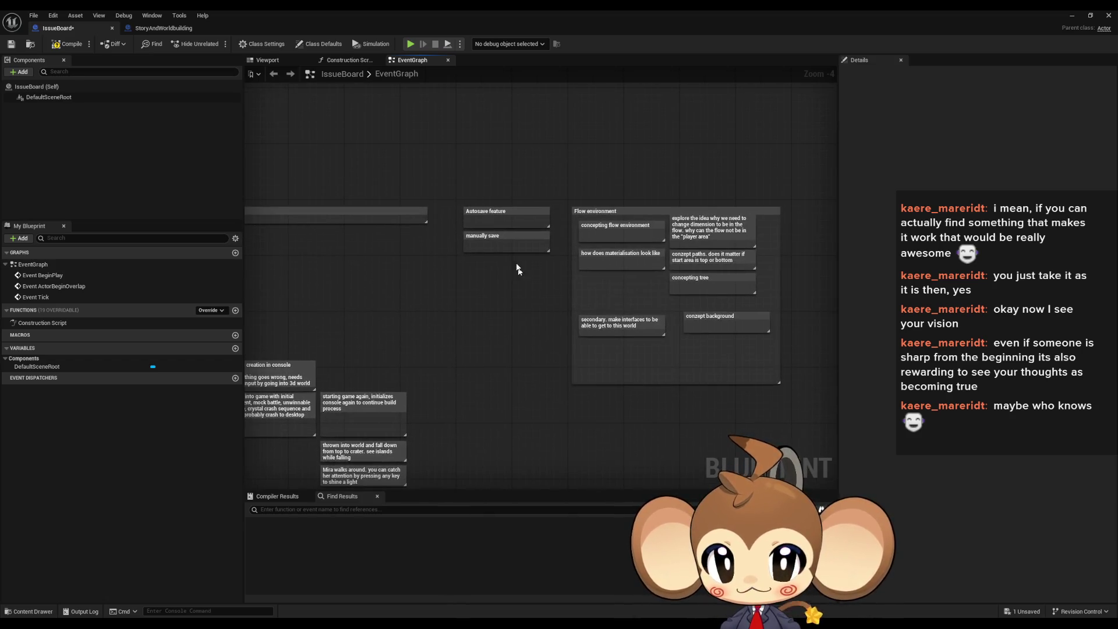
click(579, 256)
mouse_move(594, 292)
mouse_down()
mouse_move(569, 285)
mouse_move(707, 255)
mouse_move(765, 270)
mouse_up()
click(763, 294)
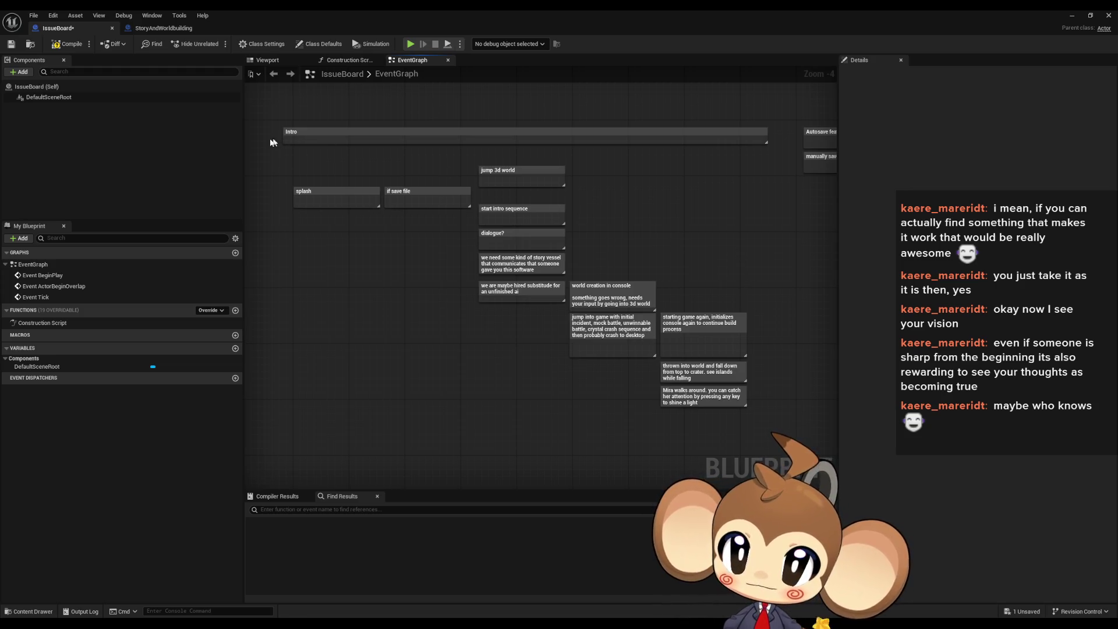
click(303, 133)
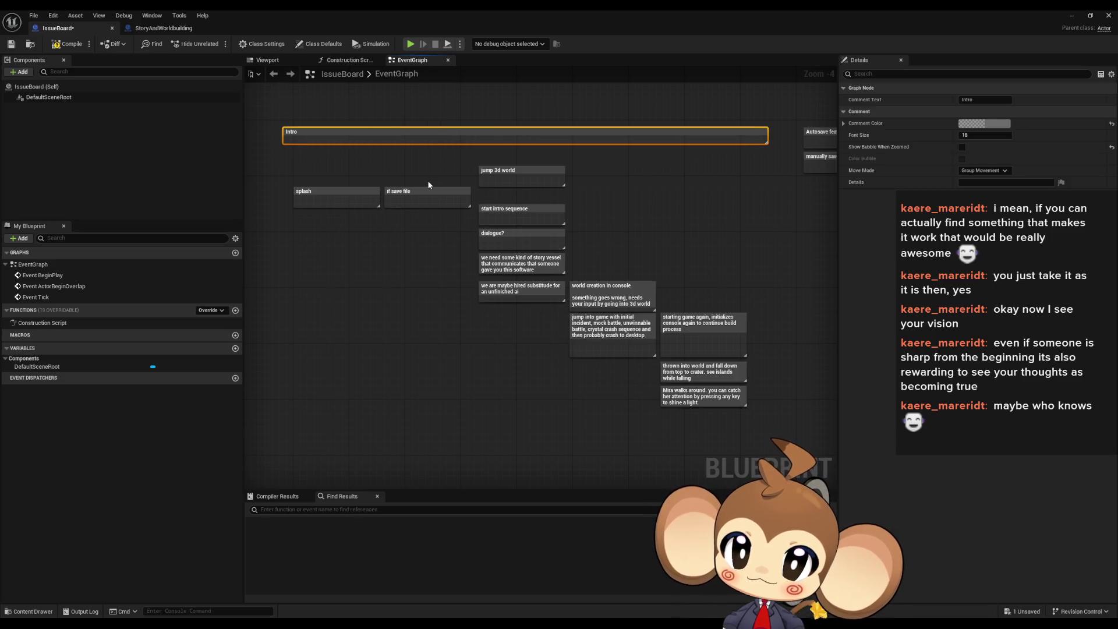
click(384, 163)
click(326, 191)
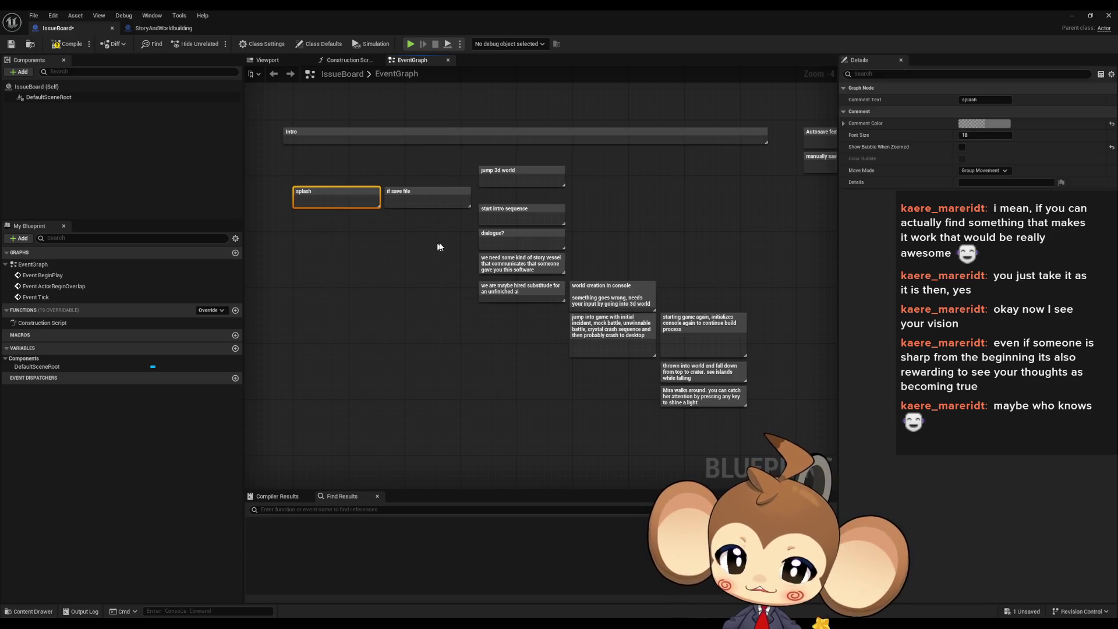
click(437, 195)
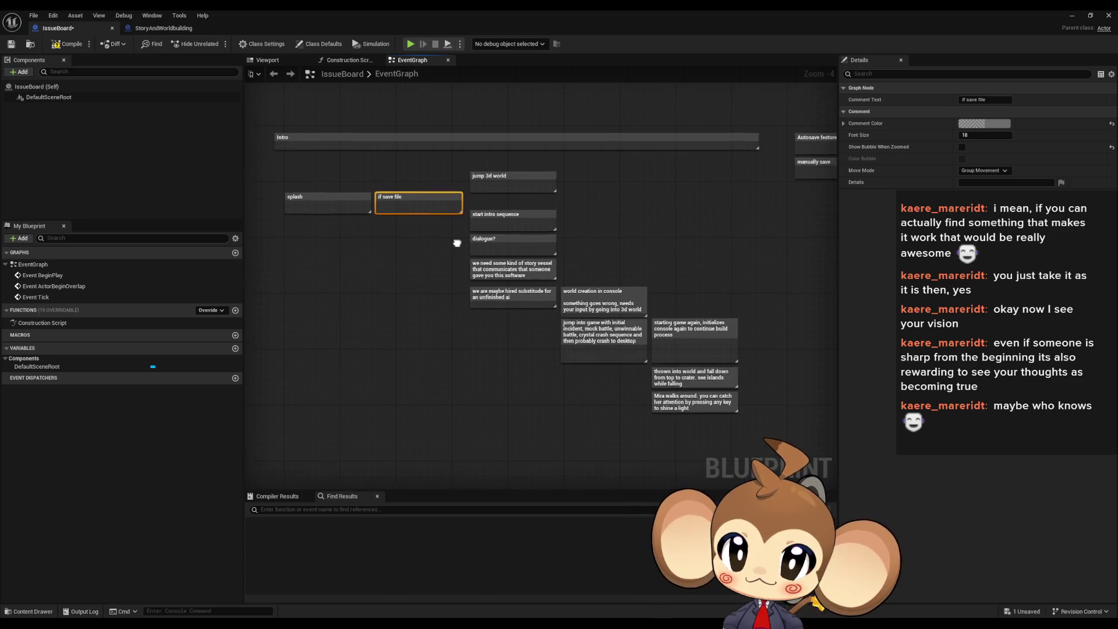
mouse_move(411, 207)
mouse_down()
mouse_move(552, 169)
mouse_move(555, 228)
mouse_up()
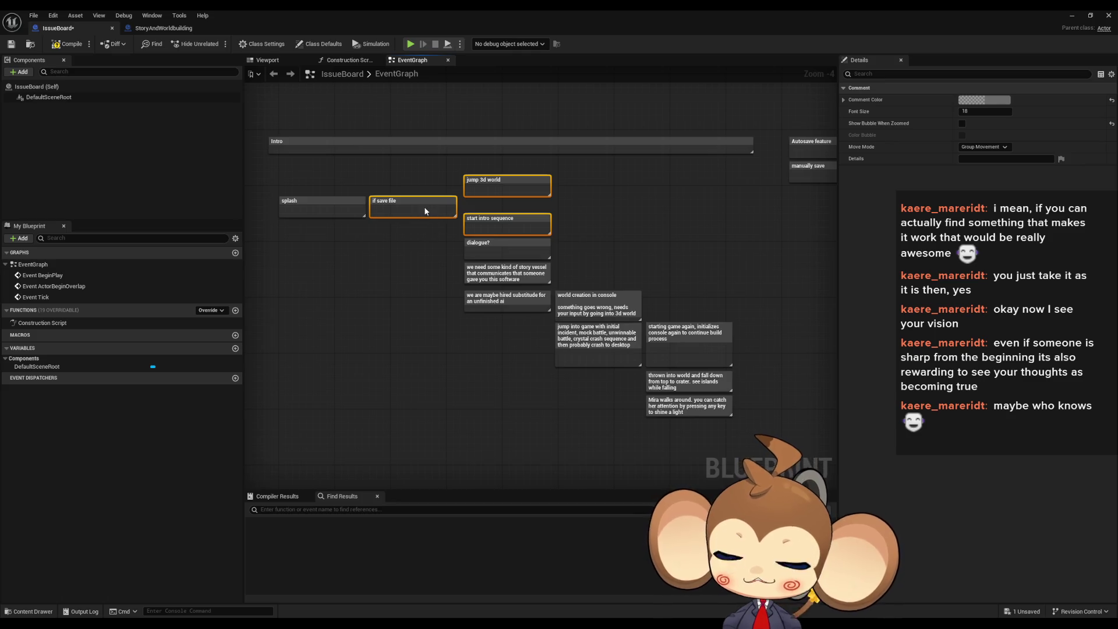
click(426, 224)
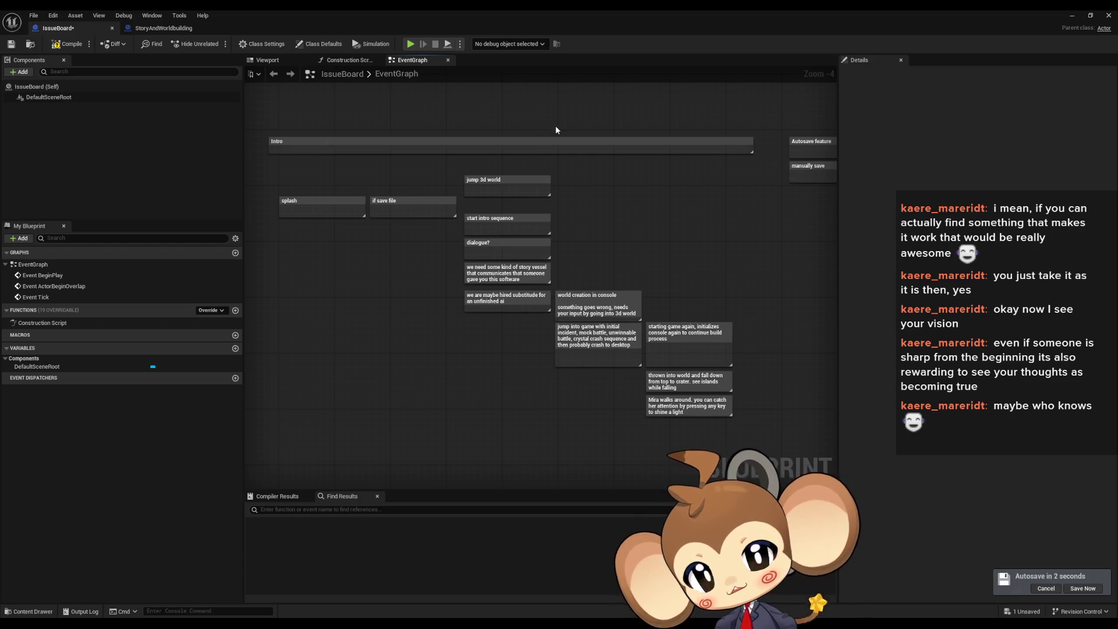
Step: Add a note 'make developer switch to deactivate this' below the manually save note
mouse_move(526, 153)
mouse_down()
mouse_move(586, 329)
mouse_move(537, 315)
mouse_up()
click(543, 310)
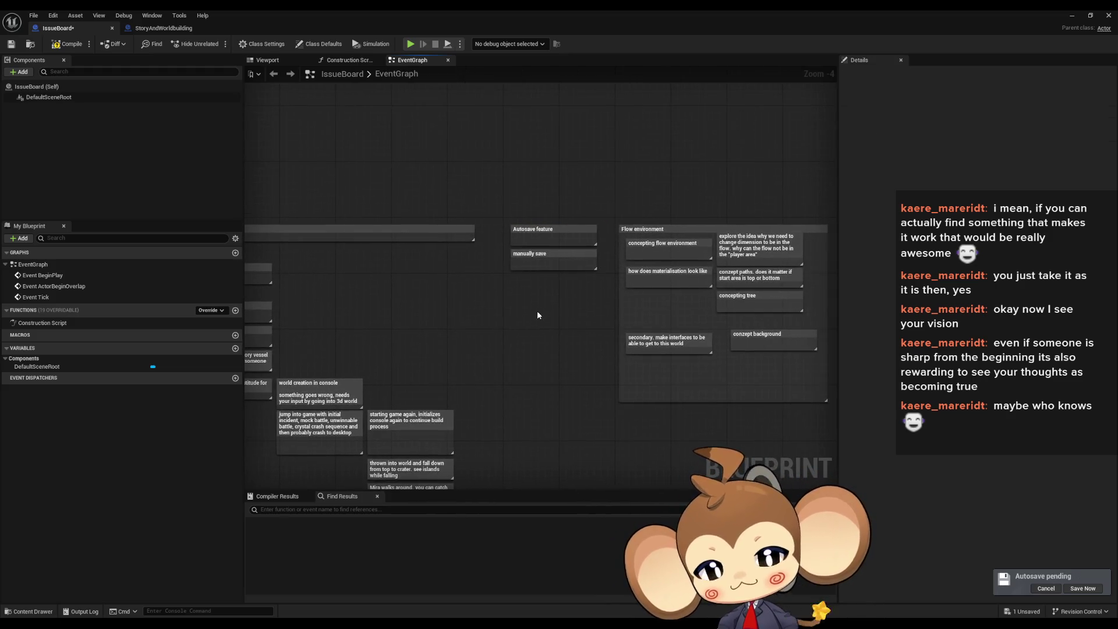
key(c)
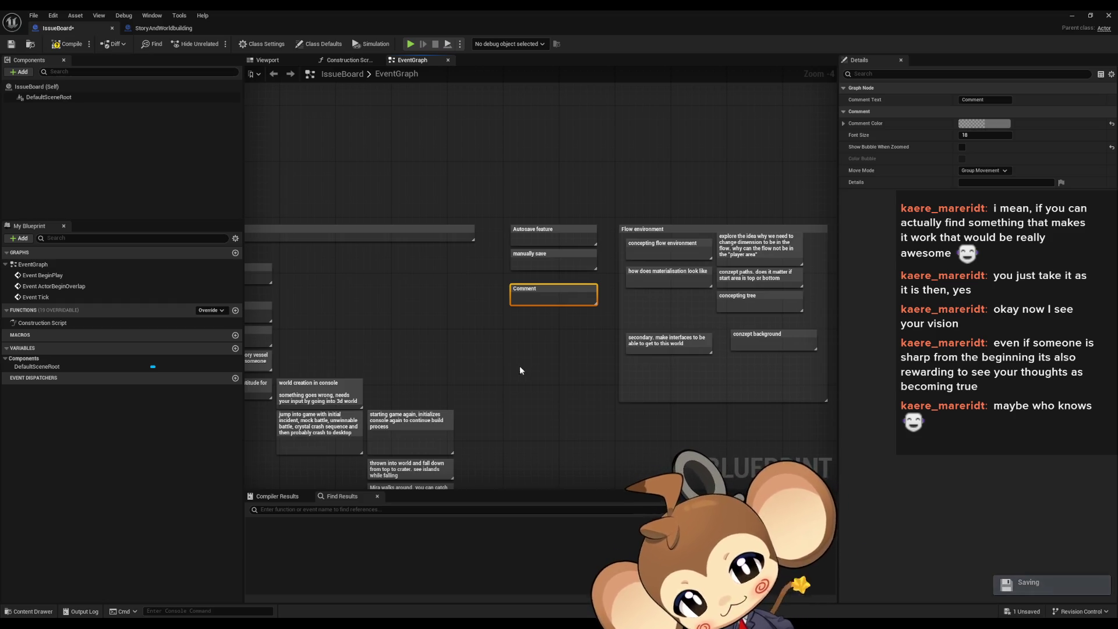
click(525, 332)
drag(533, 292, 533, 281)
click(534, 280)
text(make develope)
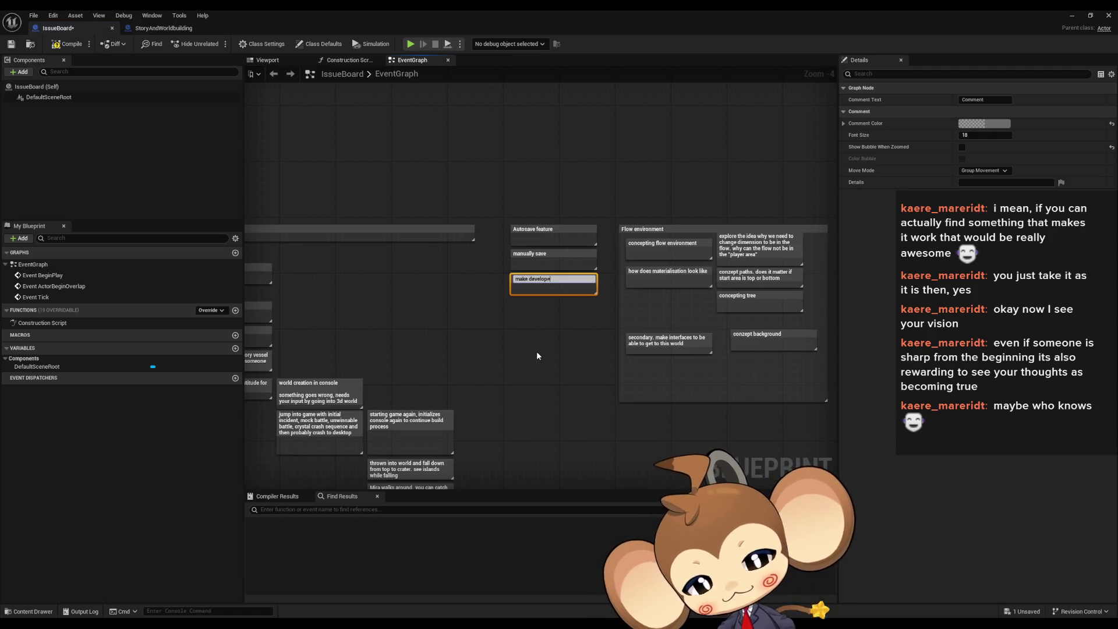
text(r switch to)
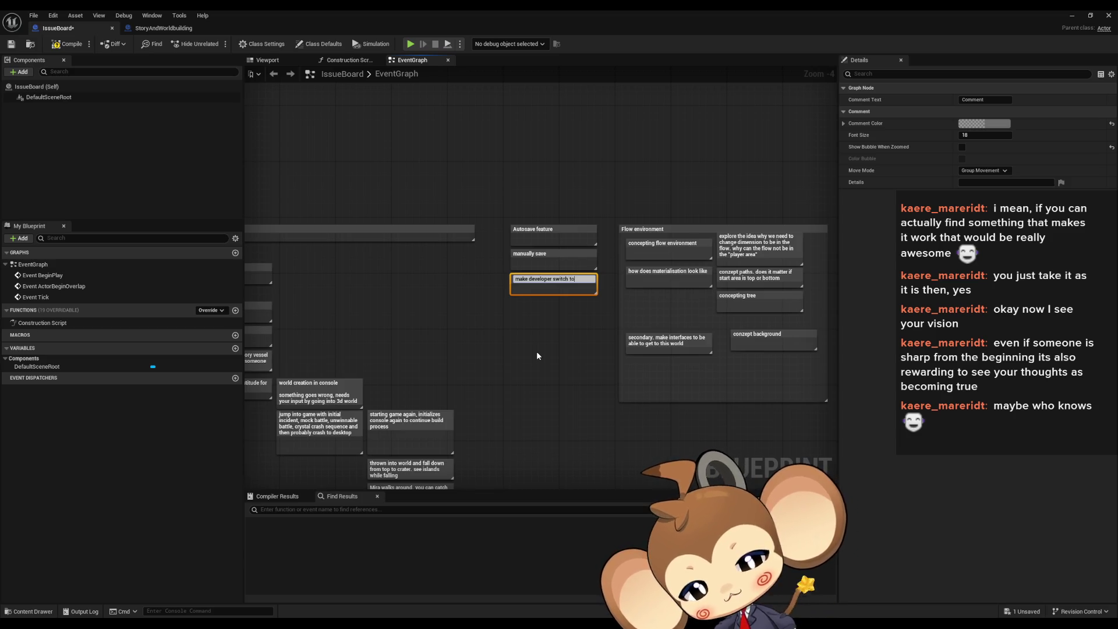
text( deactivate this)
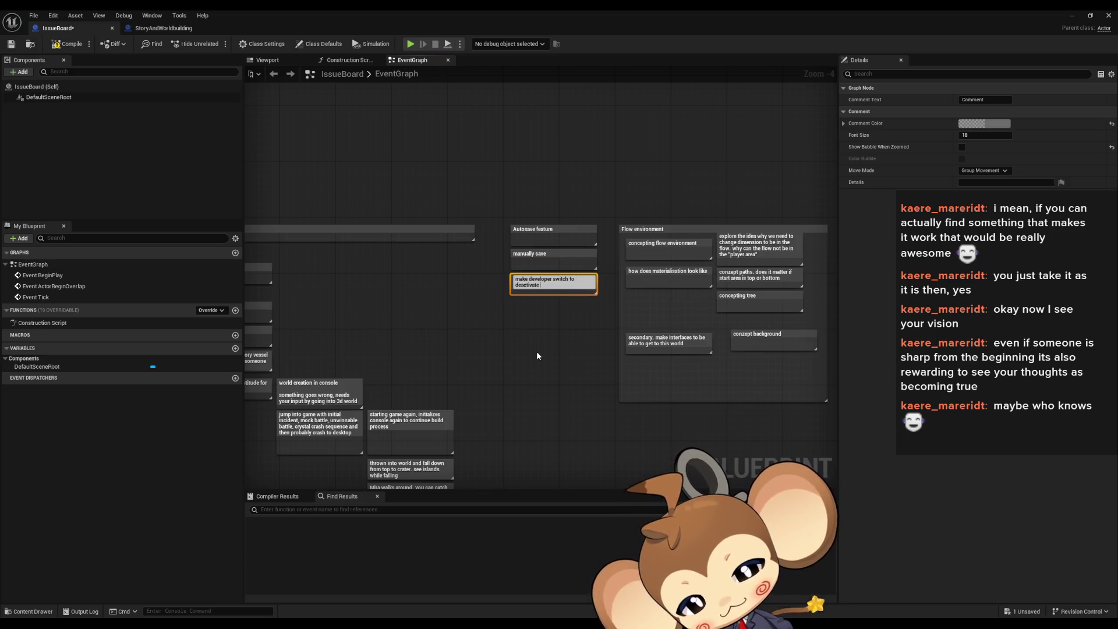
key(Return)
Step: Add a developer save slots note, extended with 'can not save manually'
click(526, 338)
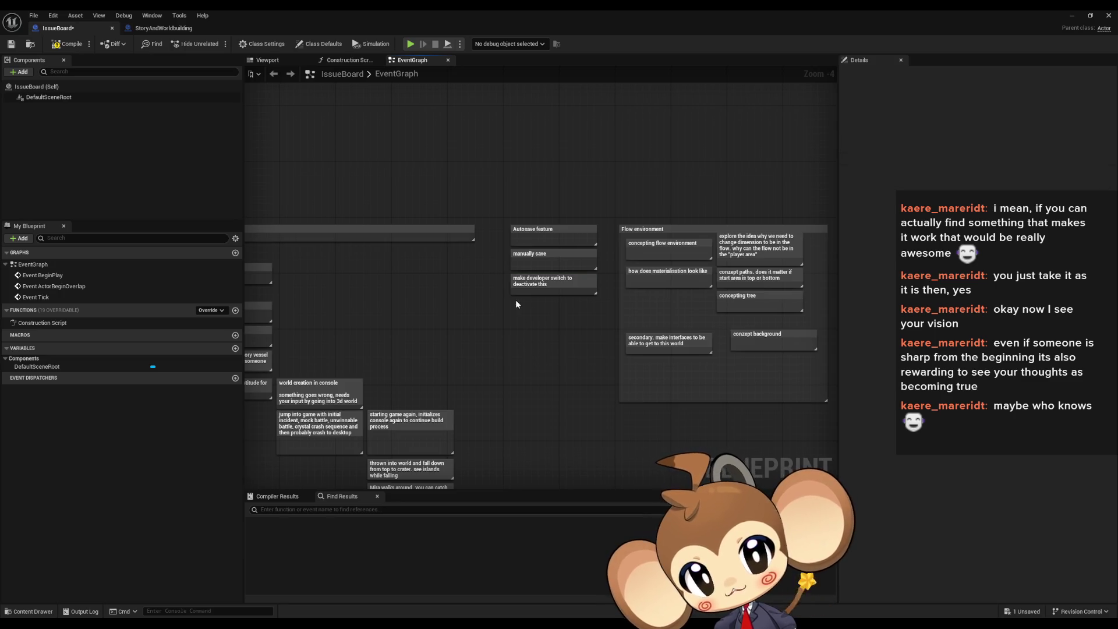
text(cmake de)
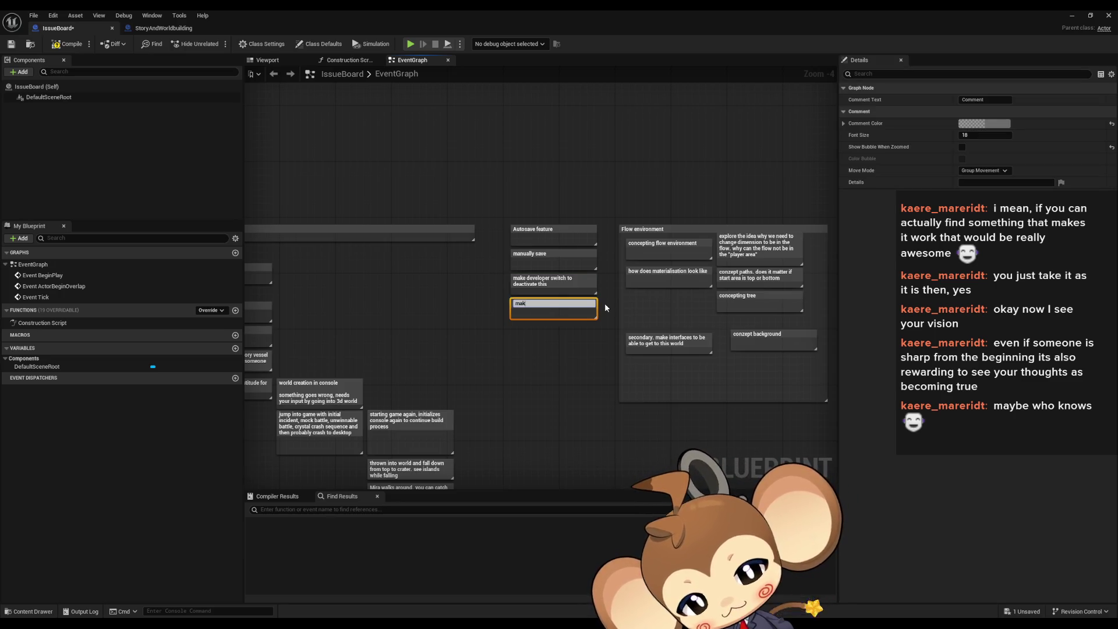
text(oper sa)
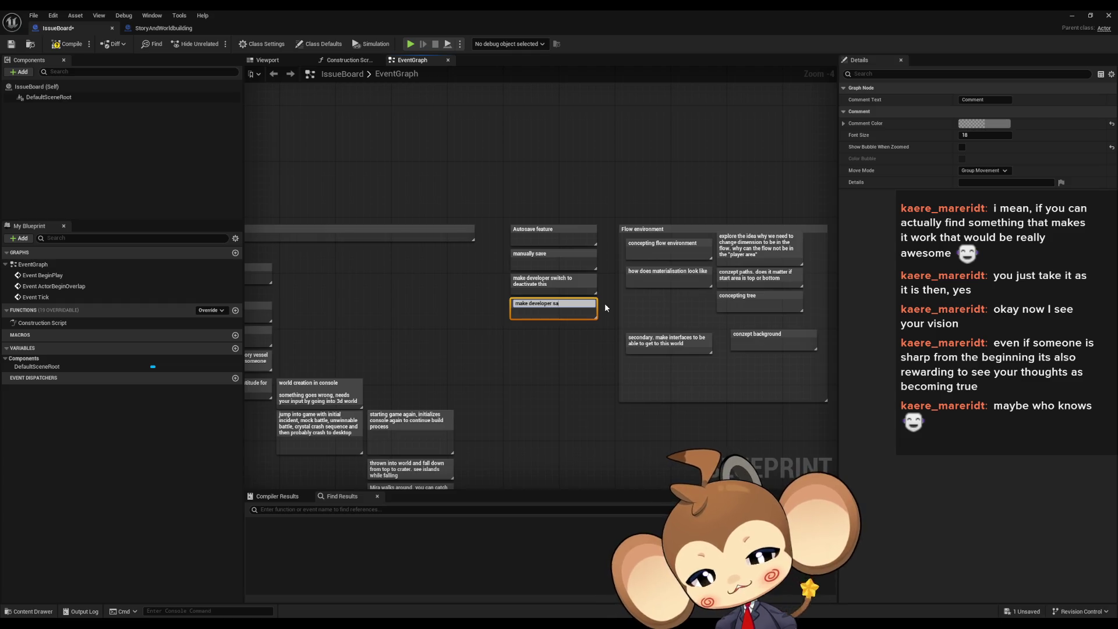
text(ve slots)
key(Return)
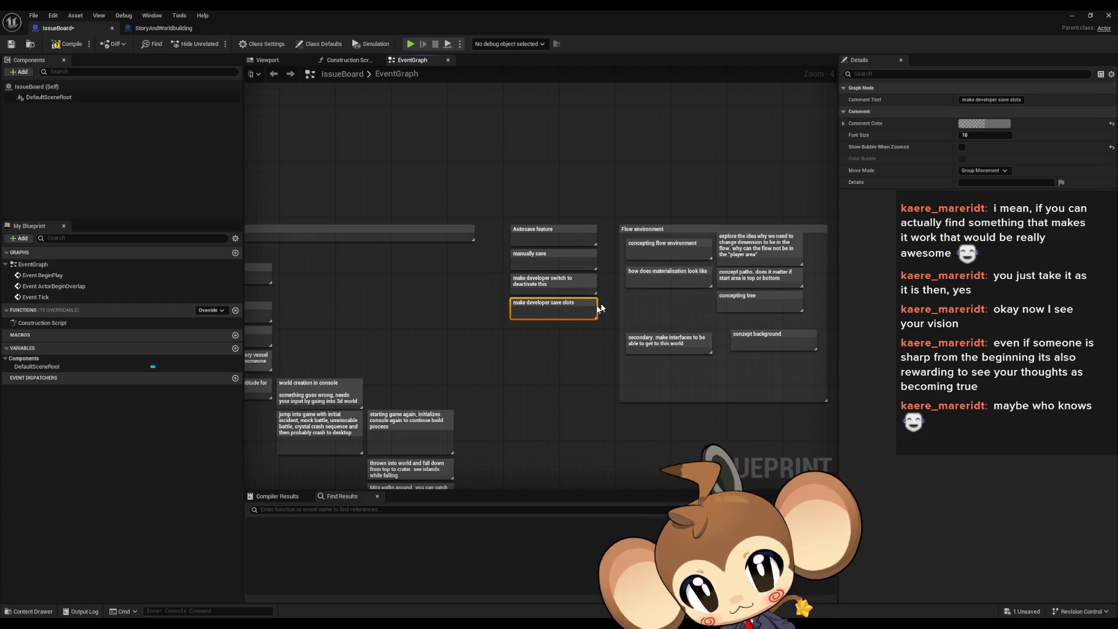
double_click(536, 304)
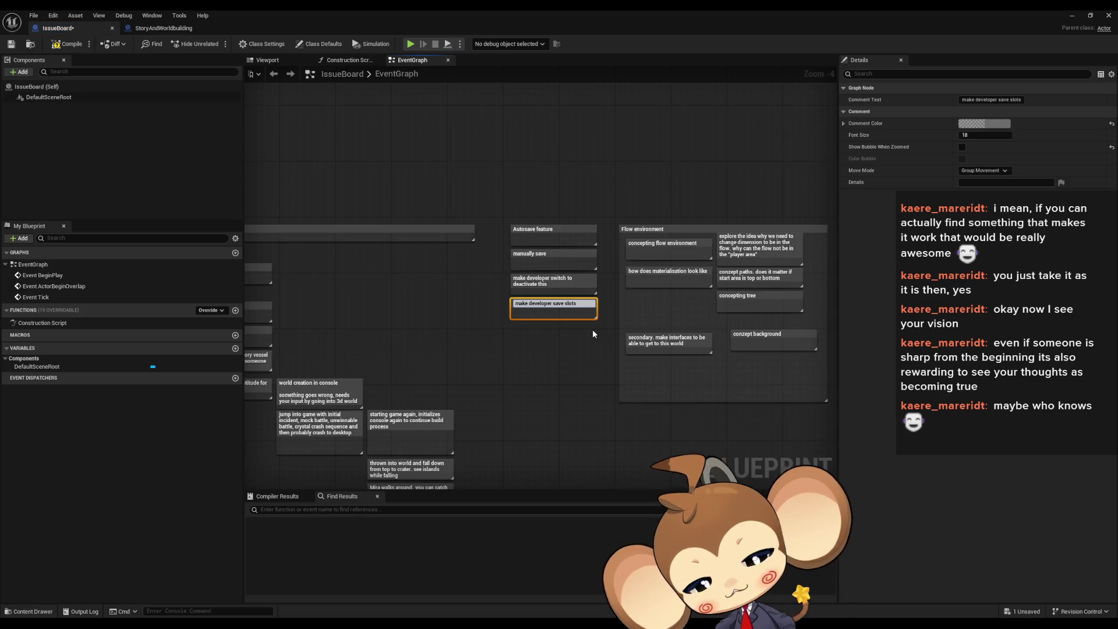
text(if wecan not save)
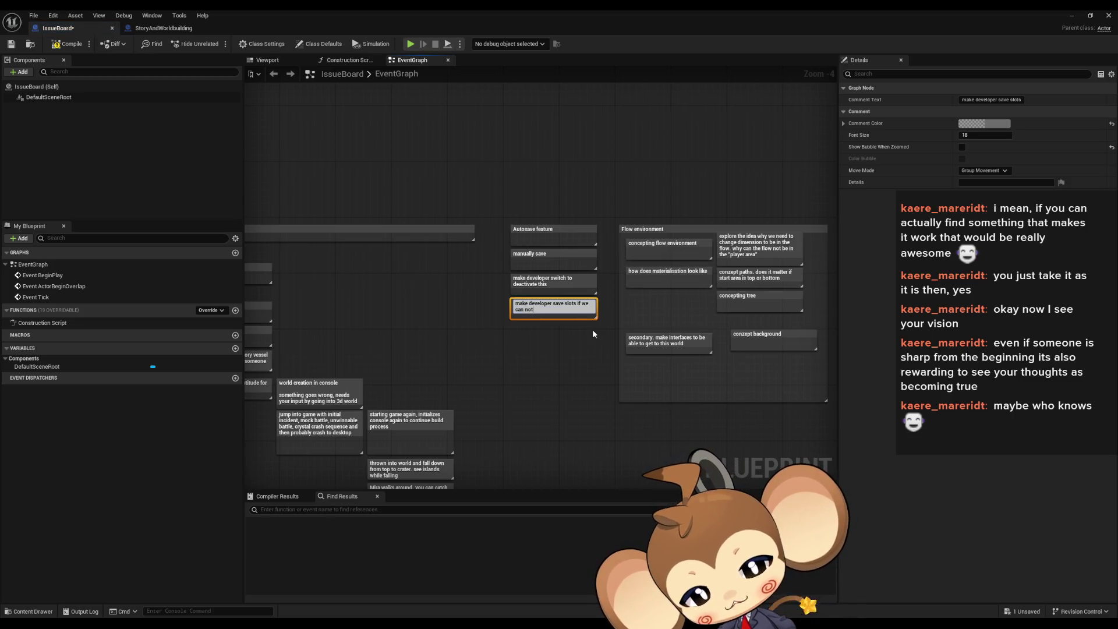
text( manually)
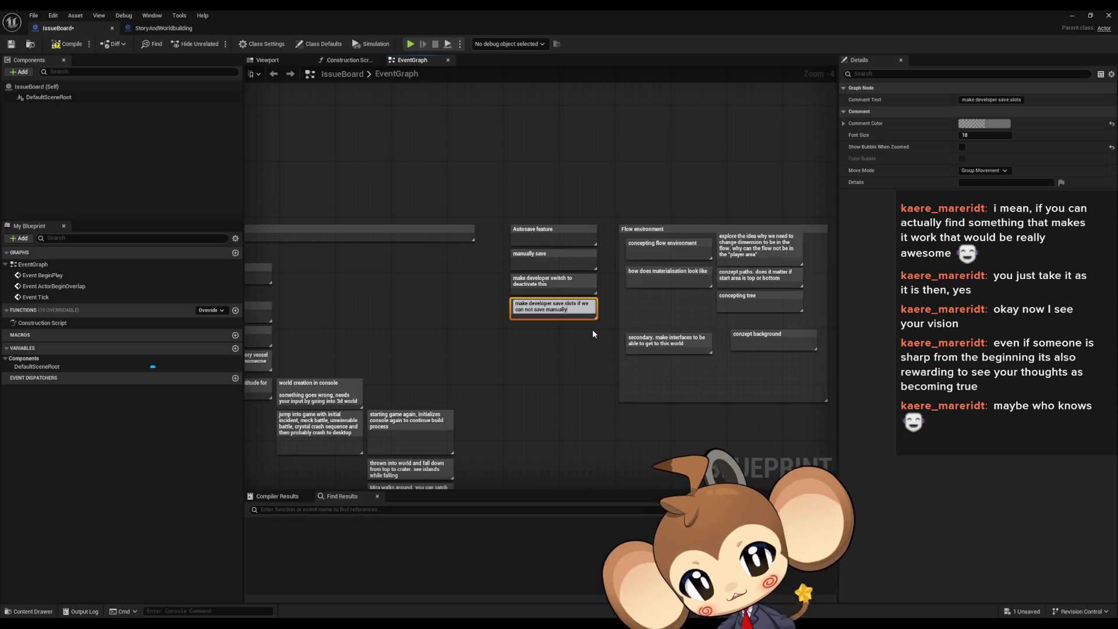
key(Return)
Step: Check the manually save, save slots and deactivate-switch notes, then deselect them
click(563, 359)
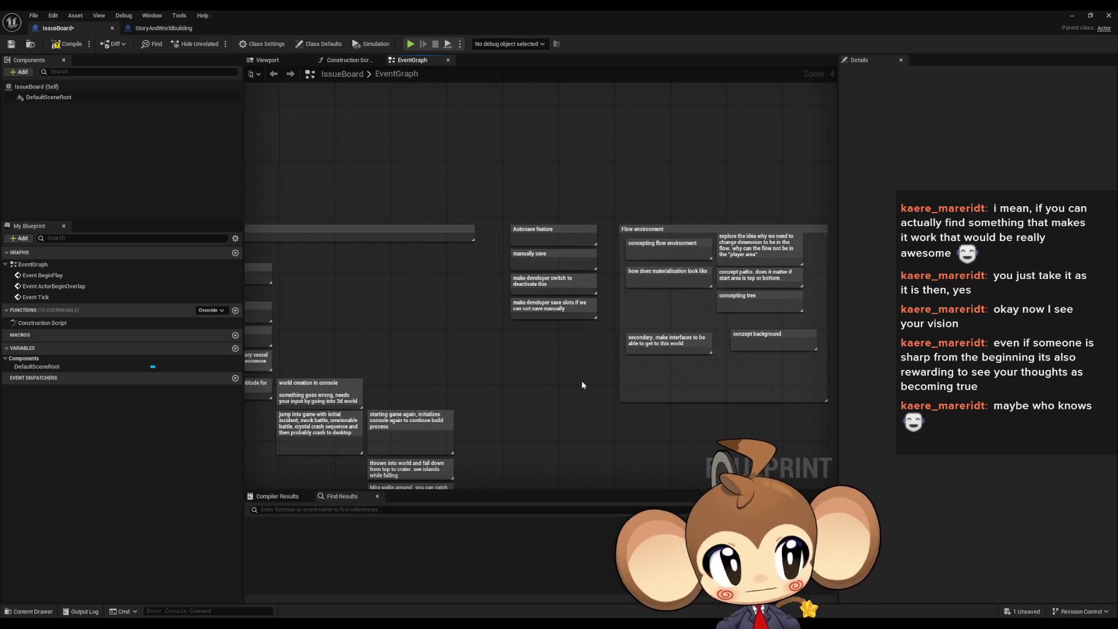
click(532, 257)
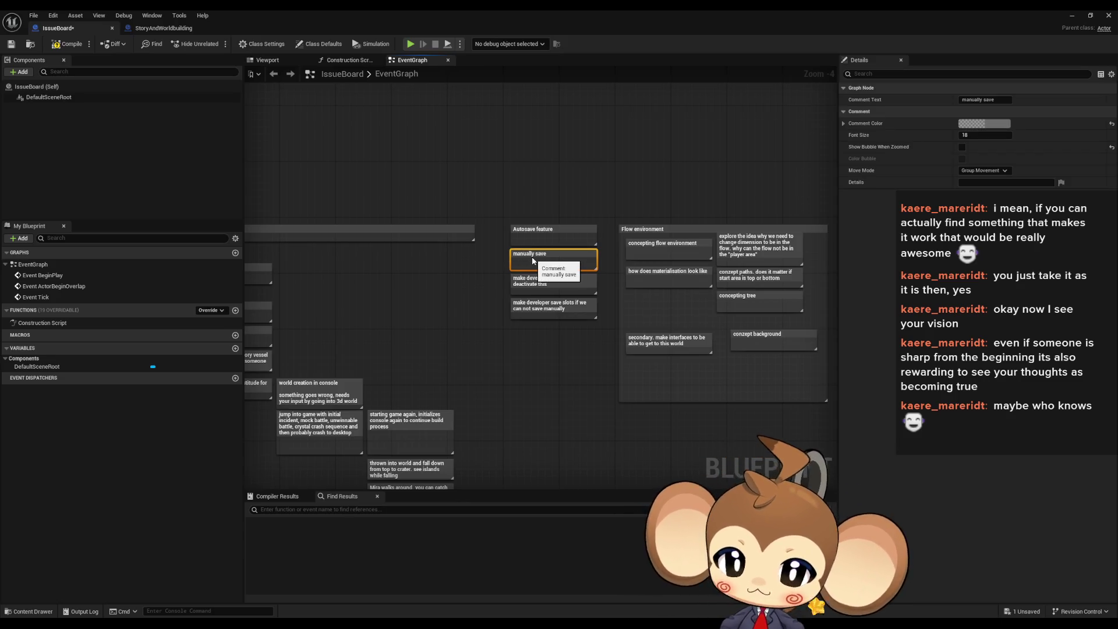
click(547, 310)
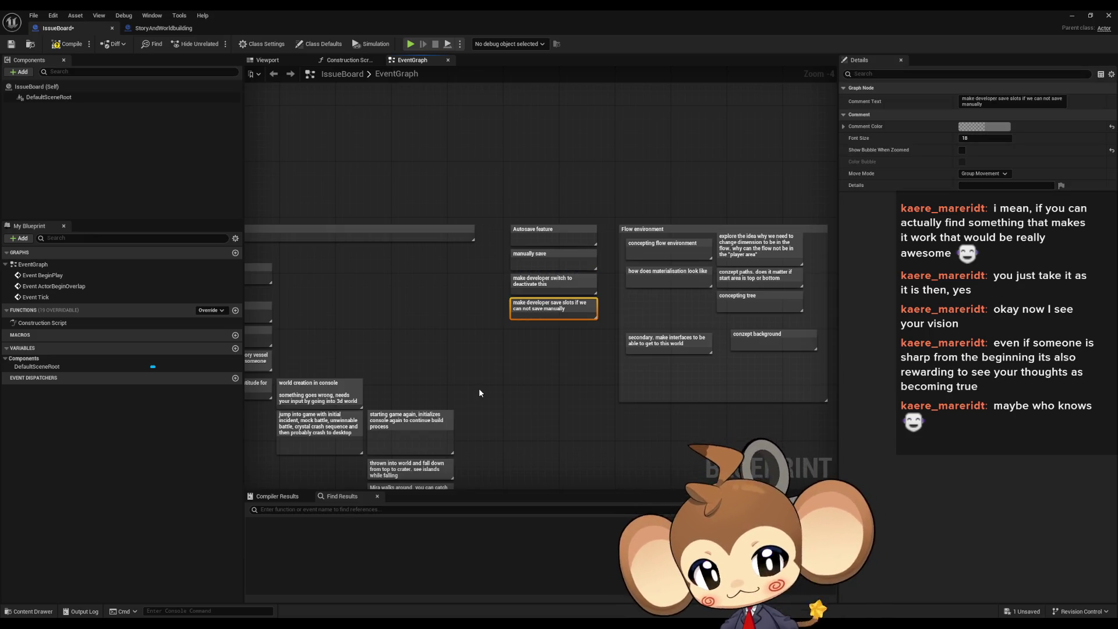
click(519, 282)
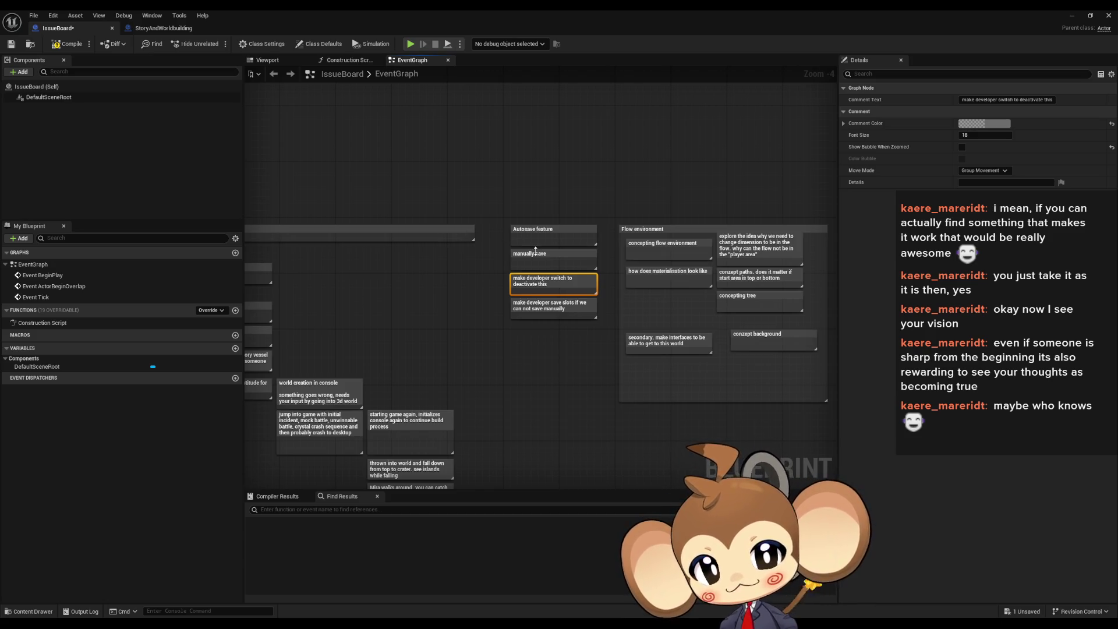
click(553, 261)
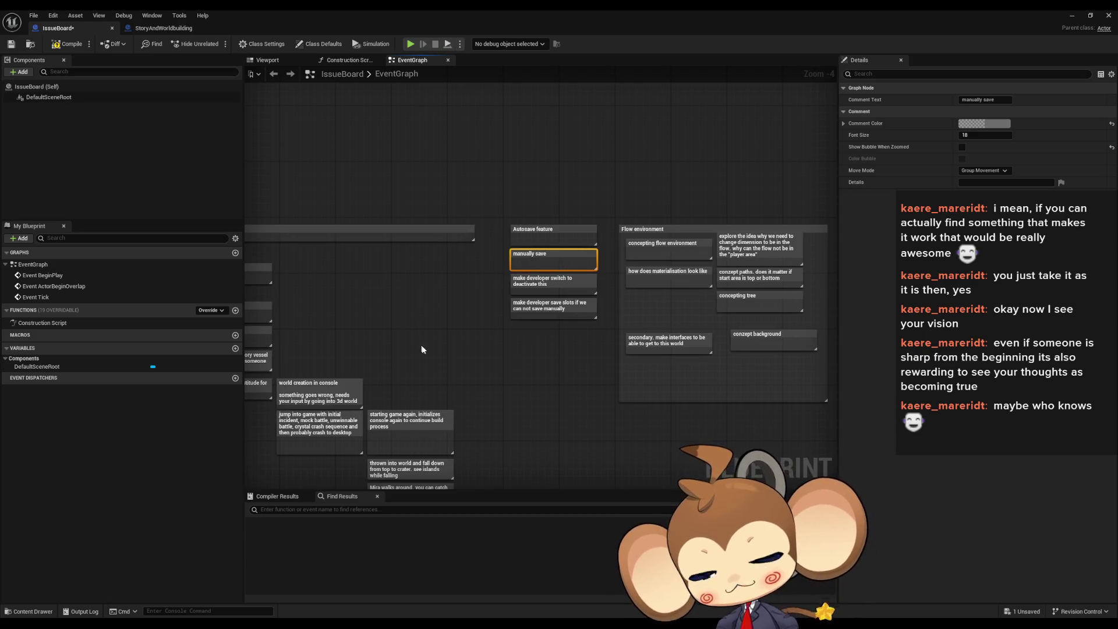
click(435, 336)
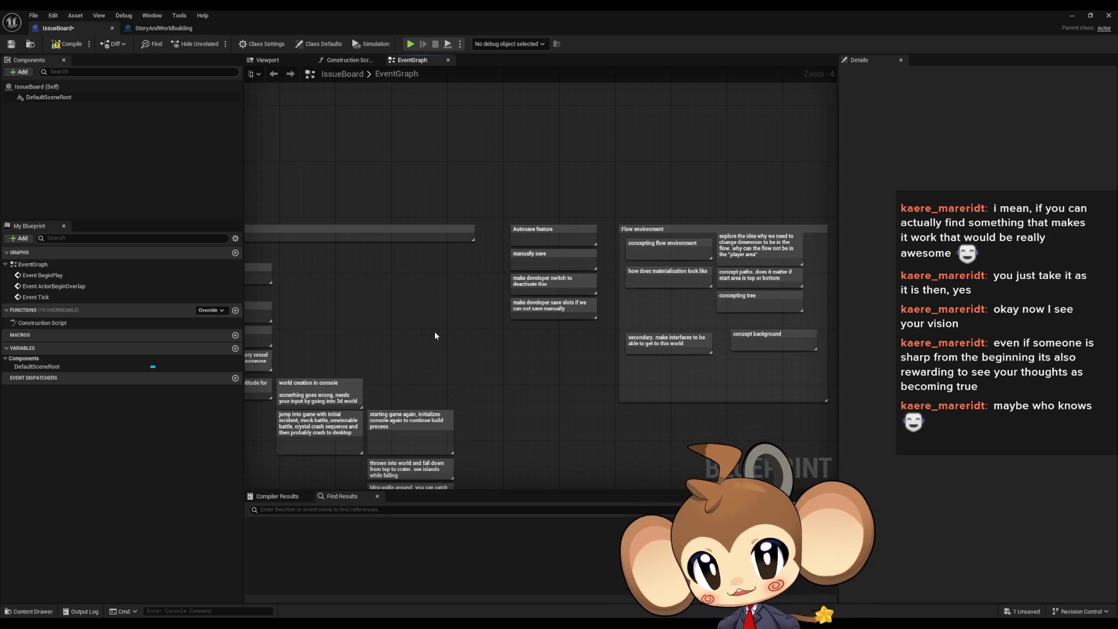
drag(394, 302, 601, 255)
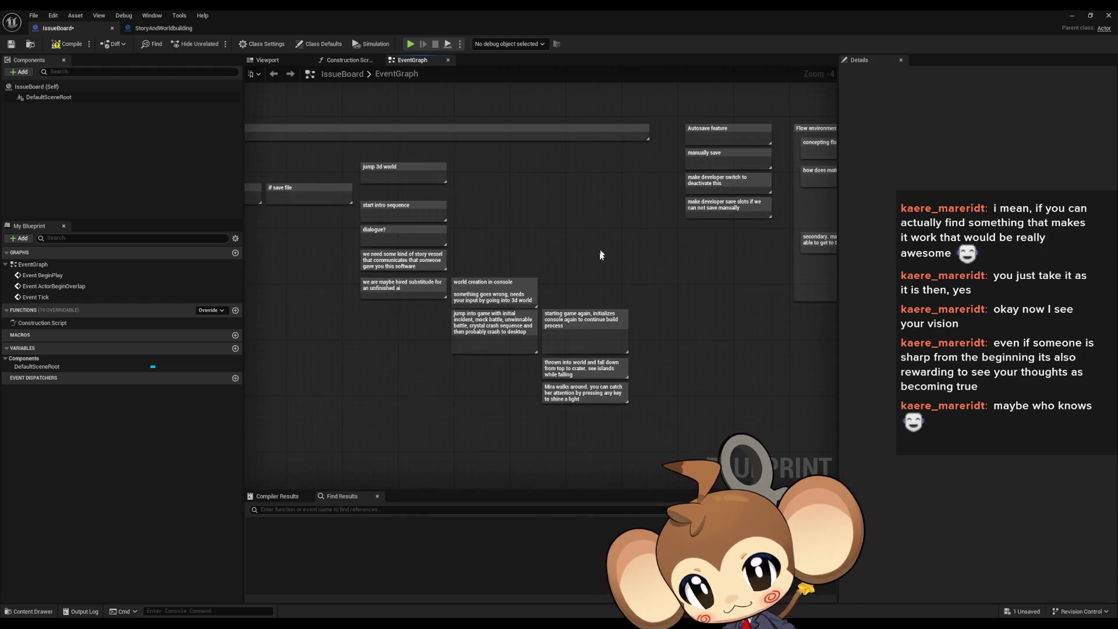
Step: Add the note 'make dev switch to always start new game' below the splash note
mouse_move(406, 395)
mouse_down()
mouse_move(539, 355)
mouse_move(516, 382)
mouse_move(387, 406)
mouse_move(362, 446)
mouse_up()
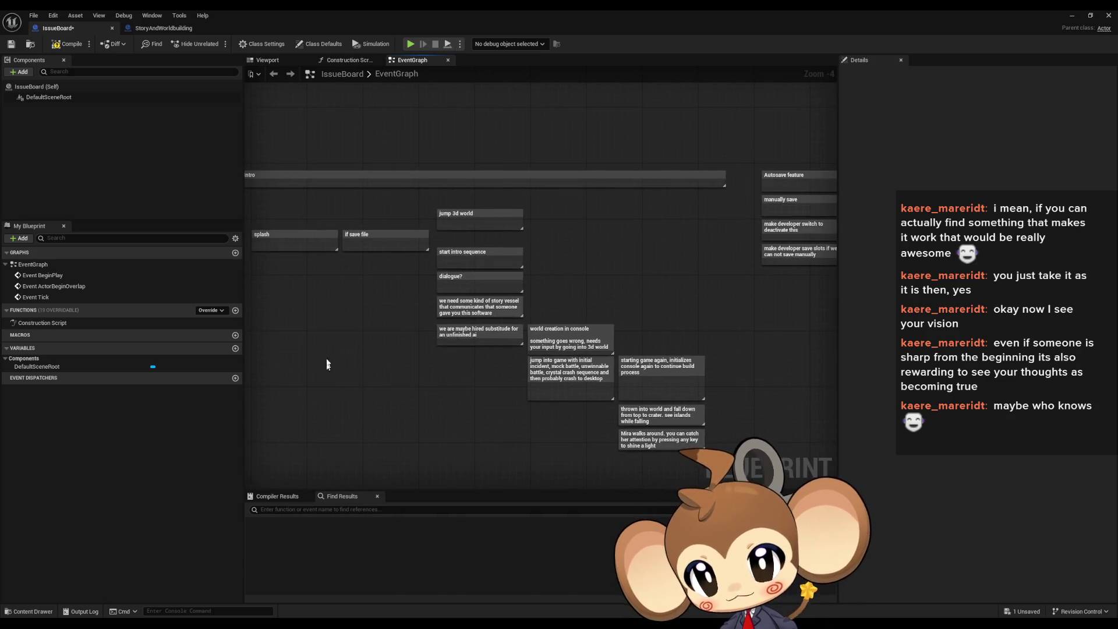
drag(327, 364, 393, 307)
text(c)
text(make dev )
text(switch to alw)
text(ays start new)
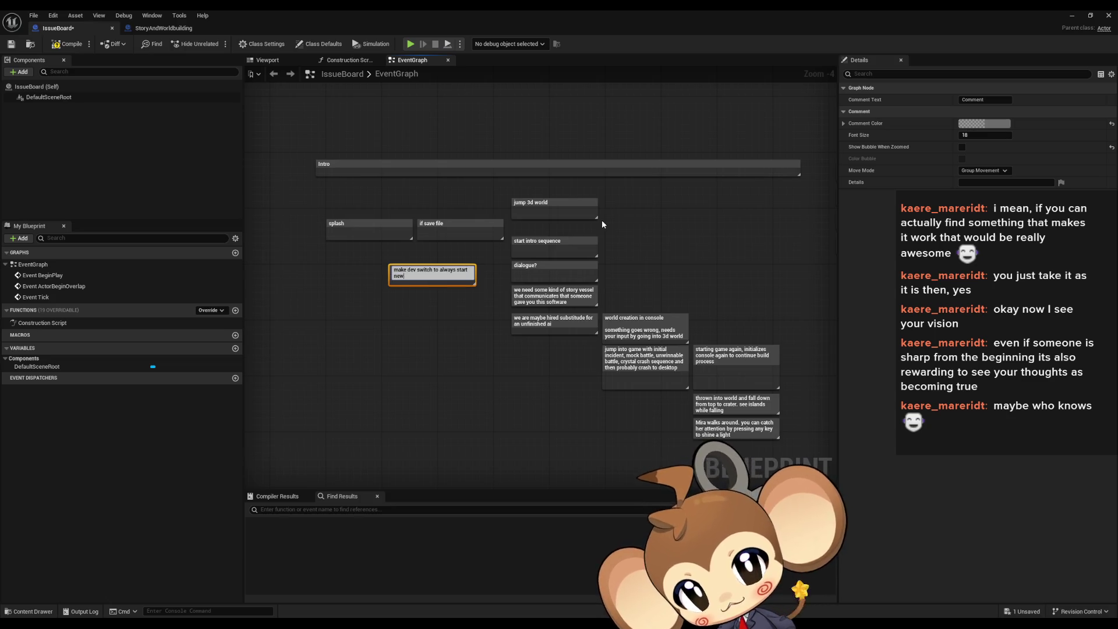
text( game)
key(Return)
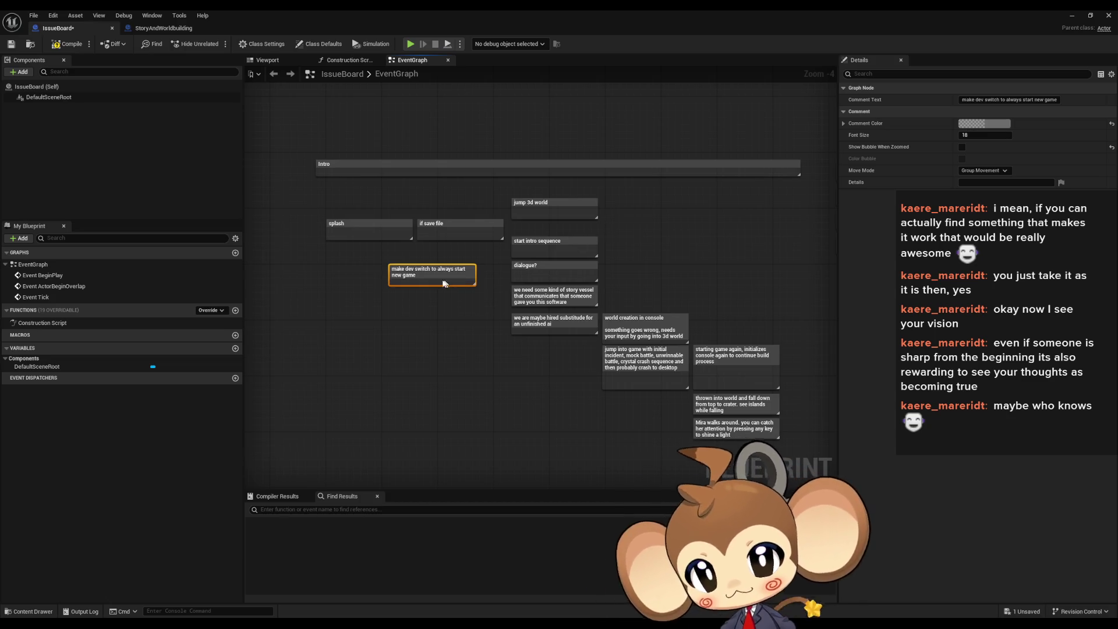
scroll(571, 243, up, 3)
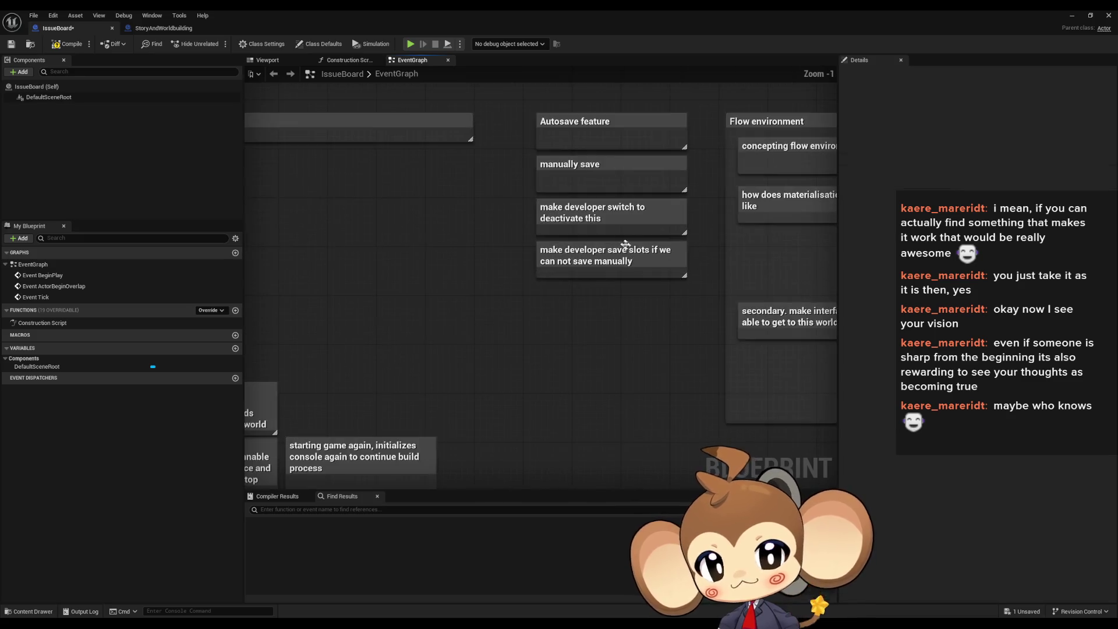
click(597, 217)
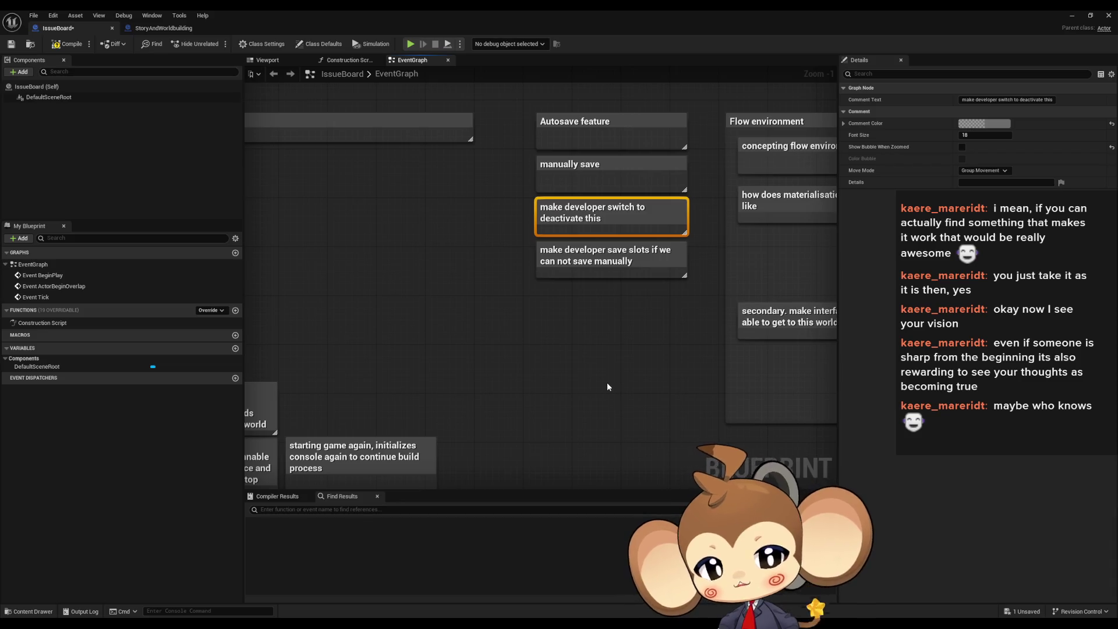
click(637, 409)
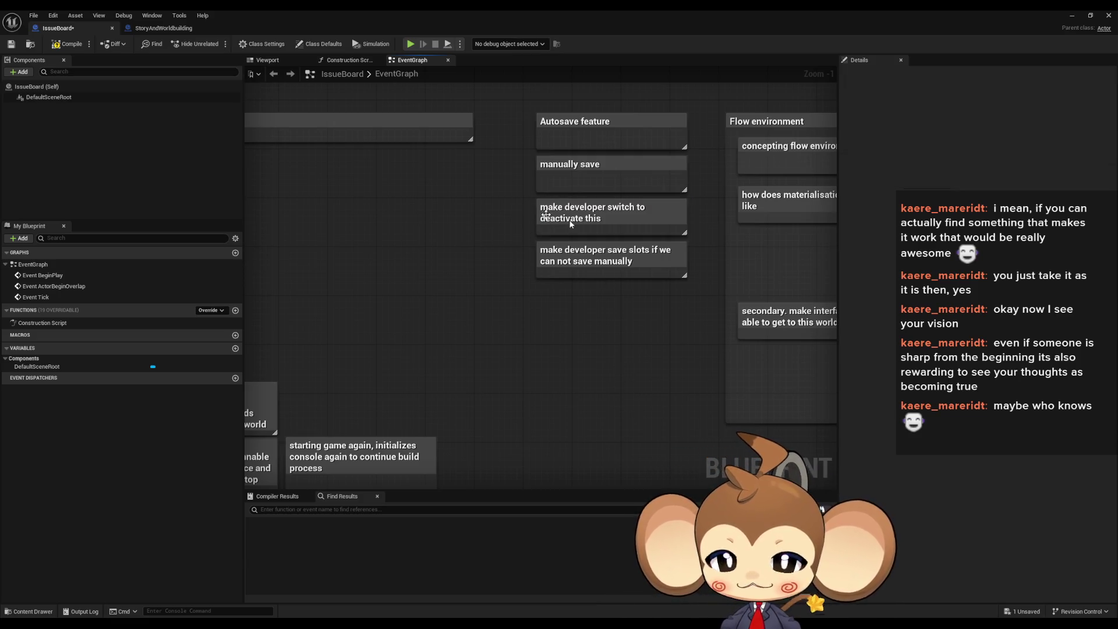
click(585, 184)
scroll(558, 350, down, 4)
drag(552, 367, 677, 295)
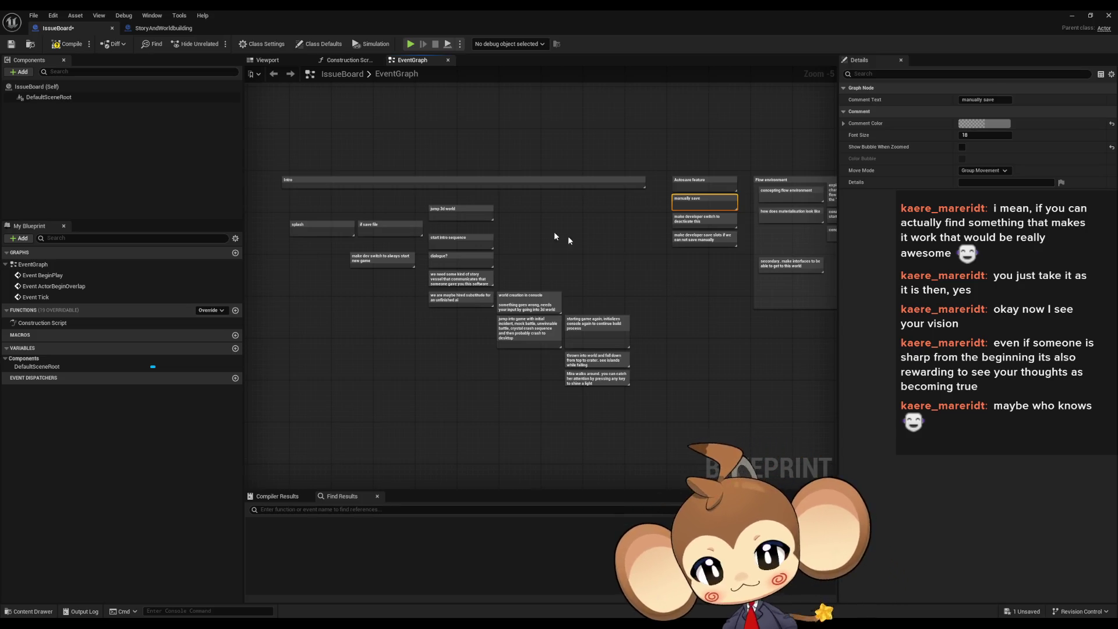
scroll(554, 231, up, 4)
drag(447, 220, 538, 186)
click(430, 195)
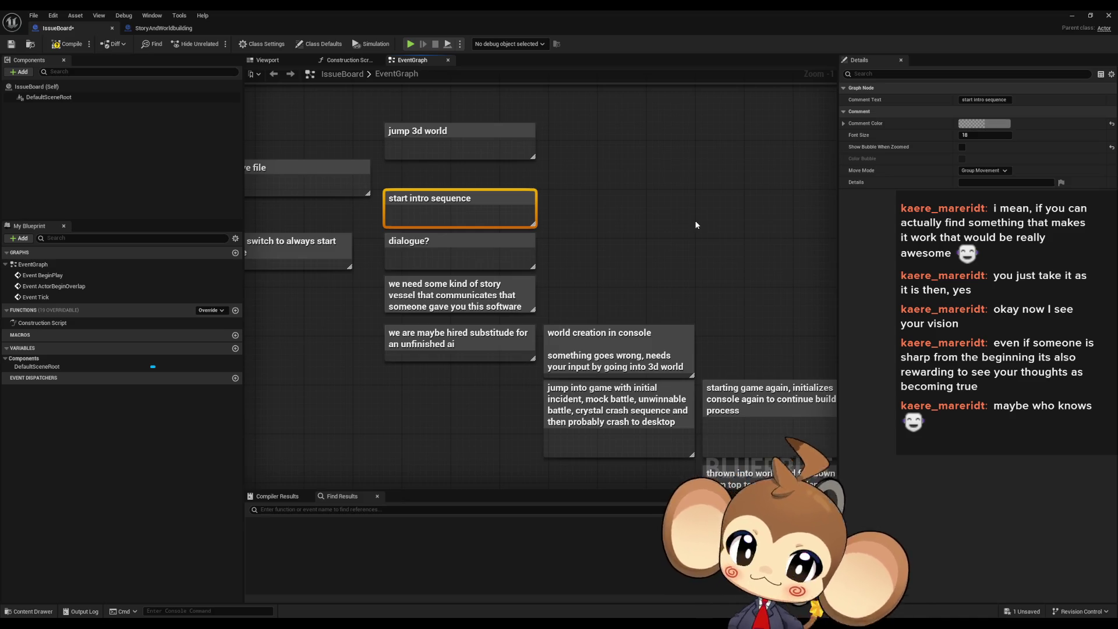
mouse_move(379, 418)
mouse_down()
mouse_move(449, 354)
mouse_move(524, 204)
mouse_up()
click(651, 199)
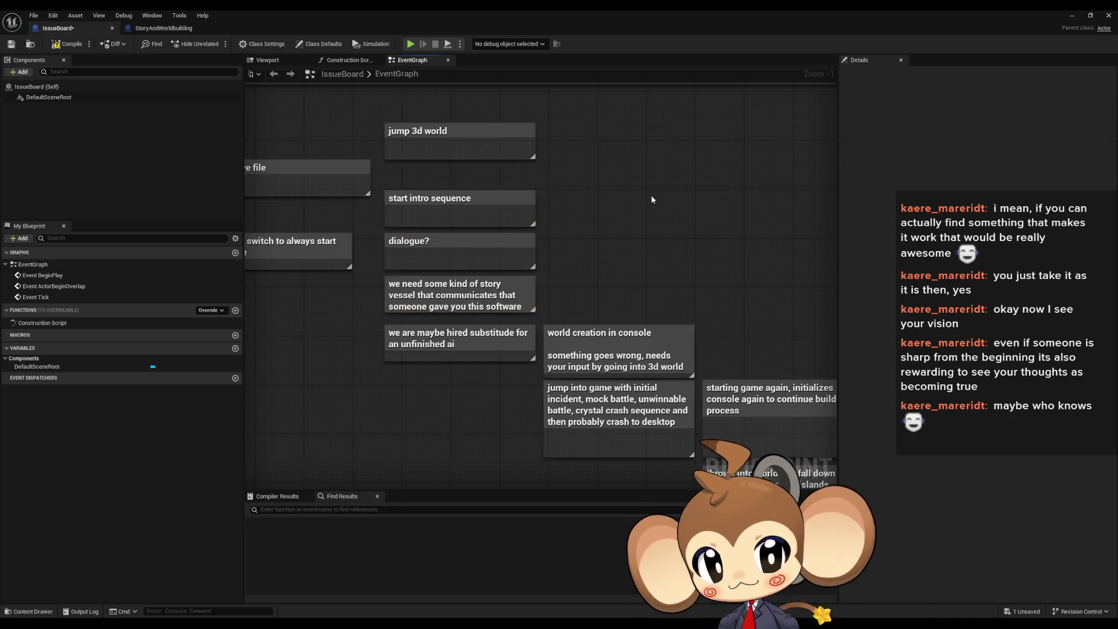
drag(654, 203, 619, 142)
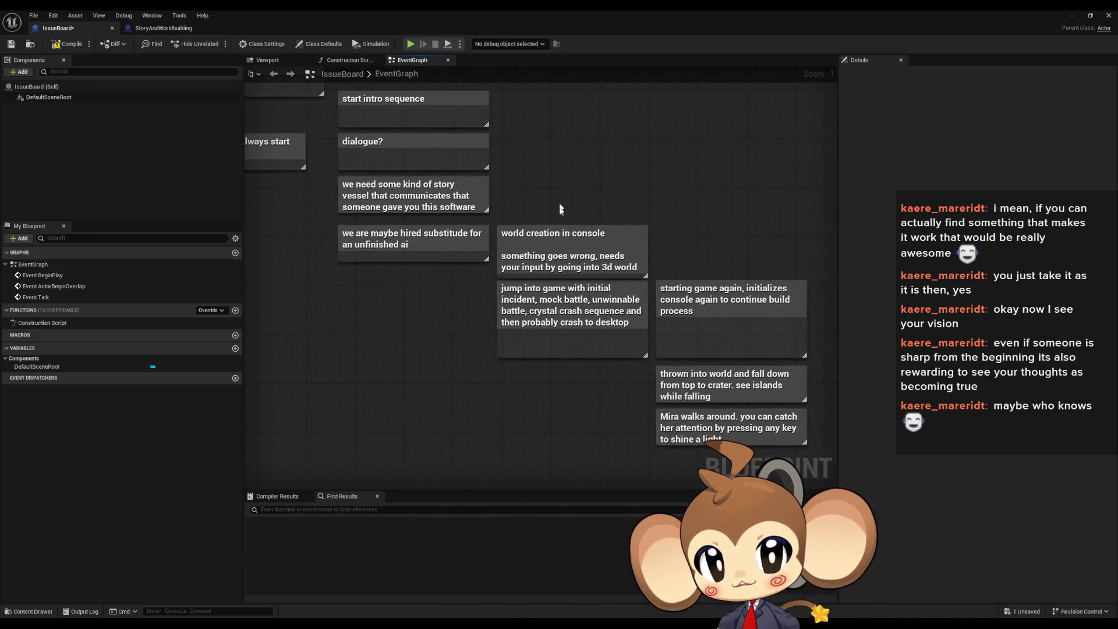
drag(550, 223, 517, 187)
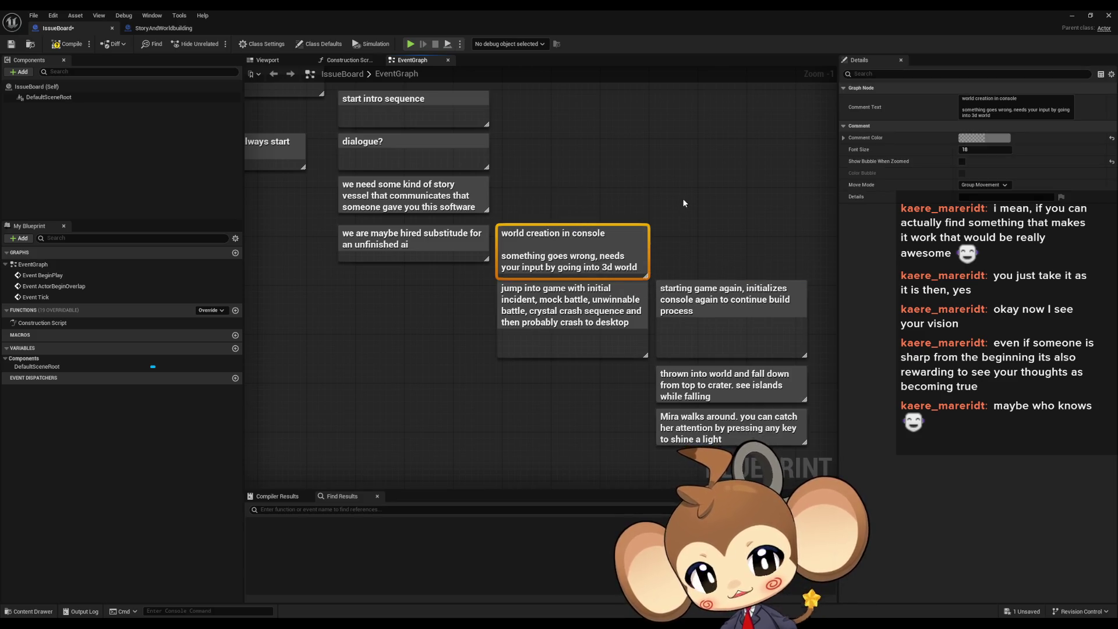
click(675, 216)
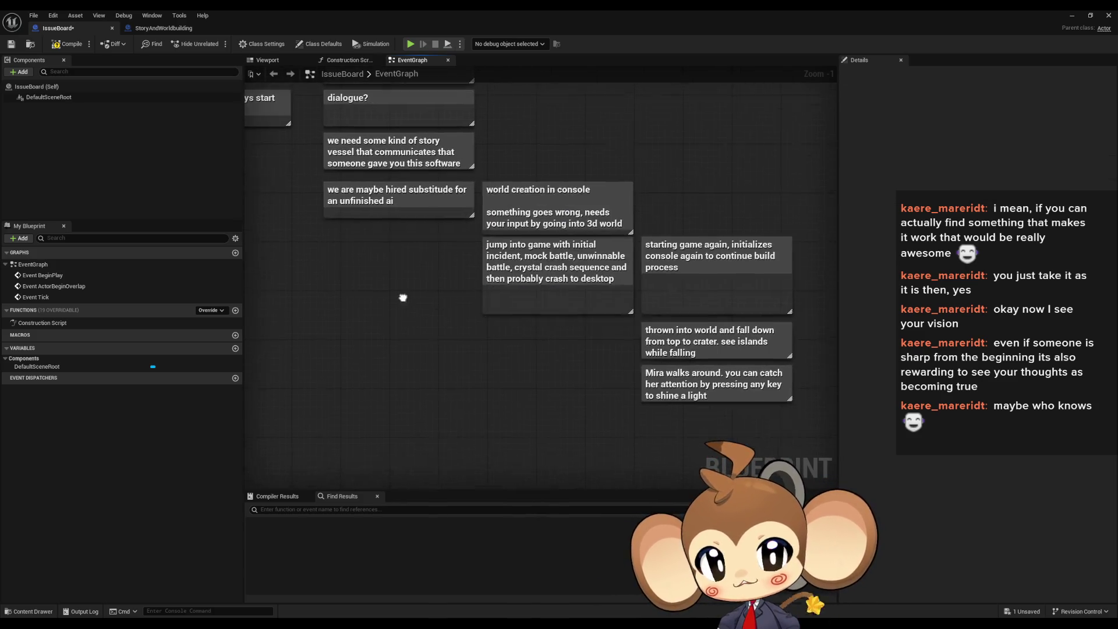
drag(431, 240, 592, 331)
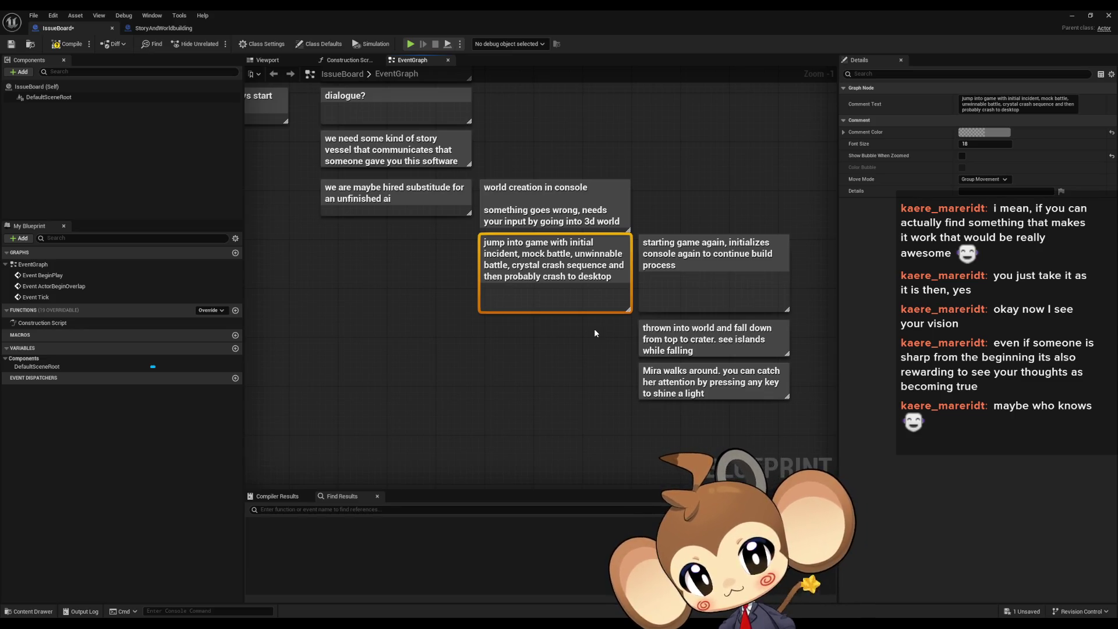
drag(594, 329, 631, 309)
click(430, 305)
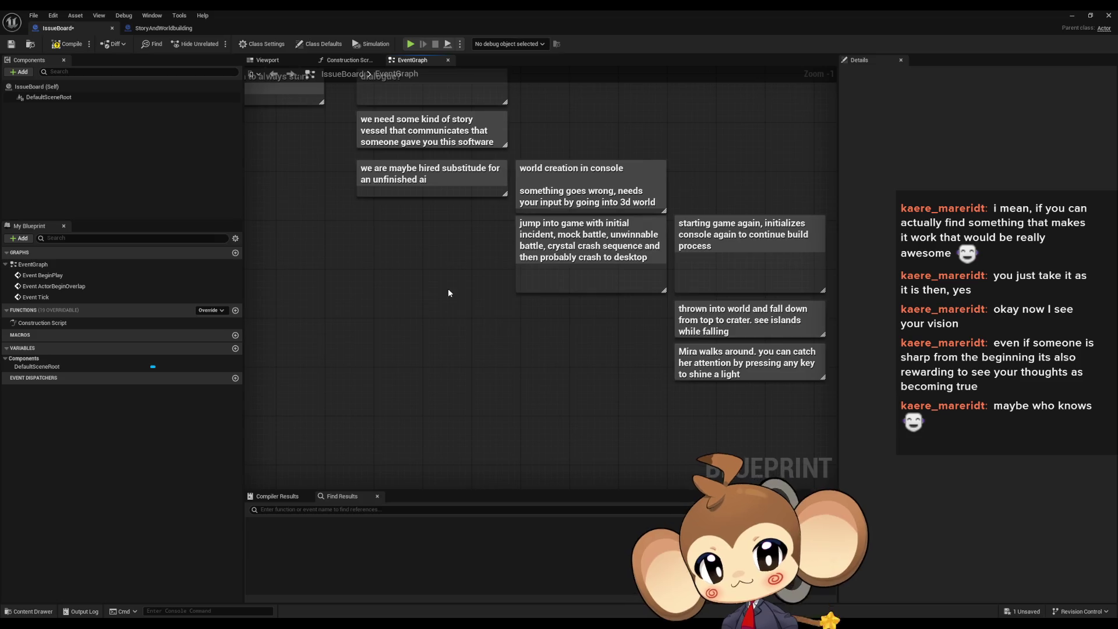
Step: Add the note 'design story around the initial incident' and nudge it up-left among the story notes
key(c)
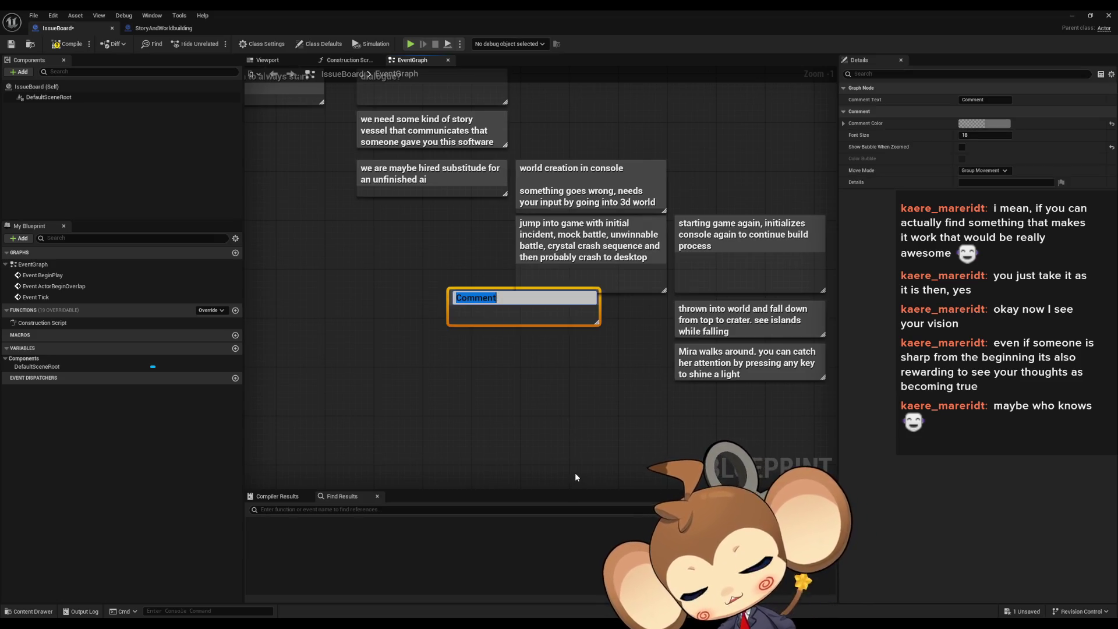
text(design )
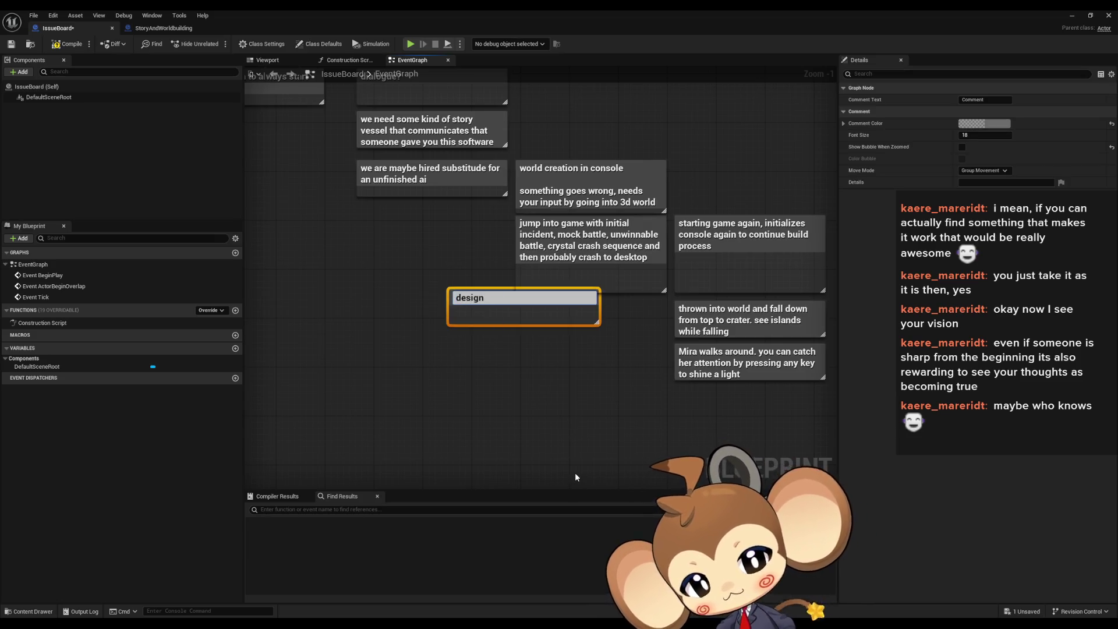
text(stor)
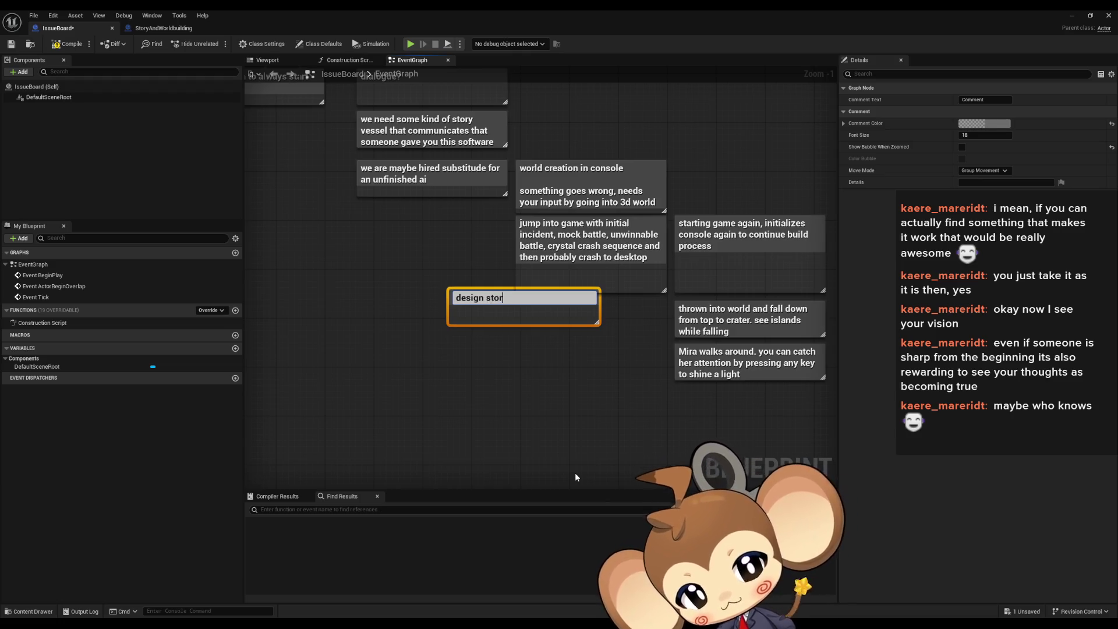
text(y aroun)
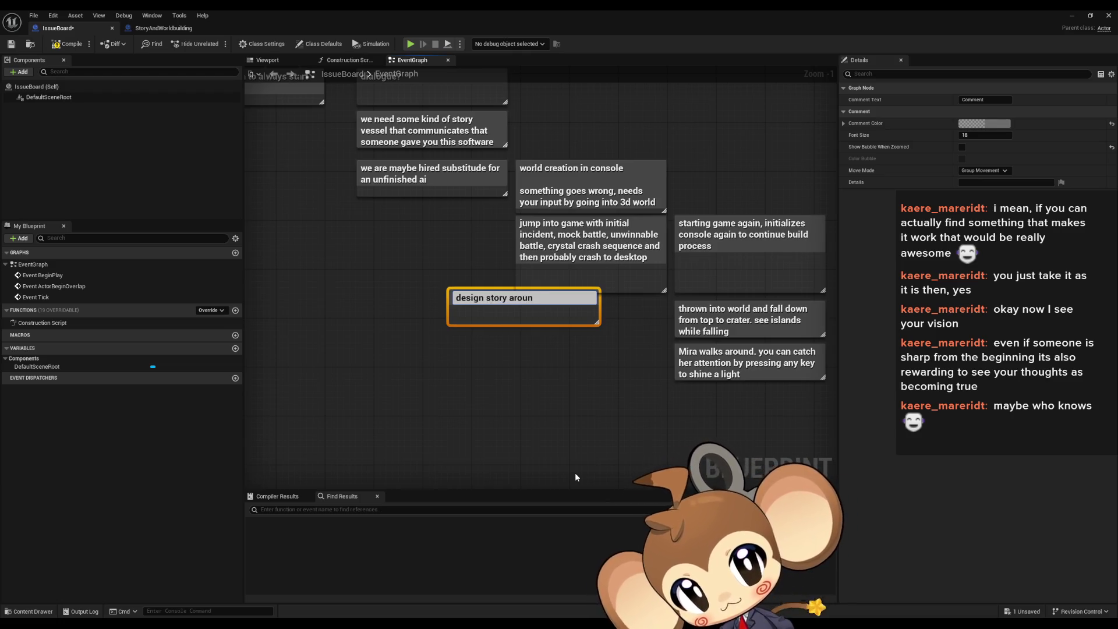
text(d t)
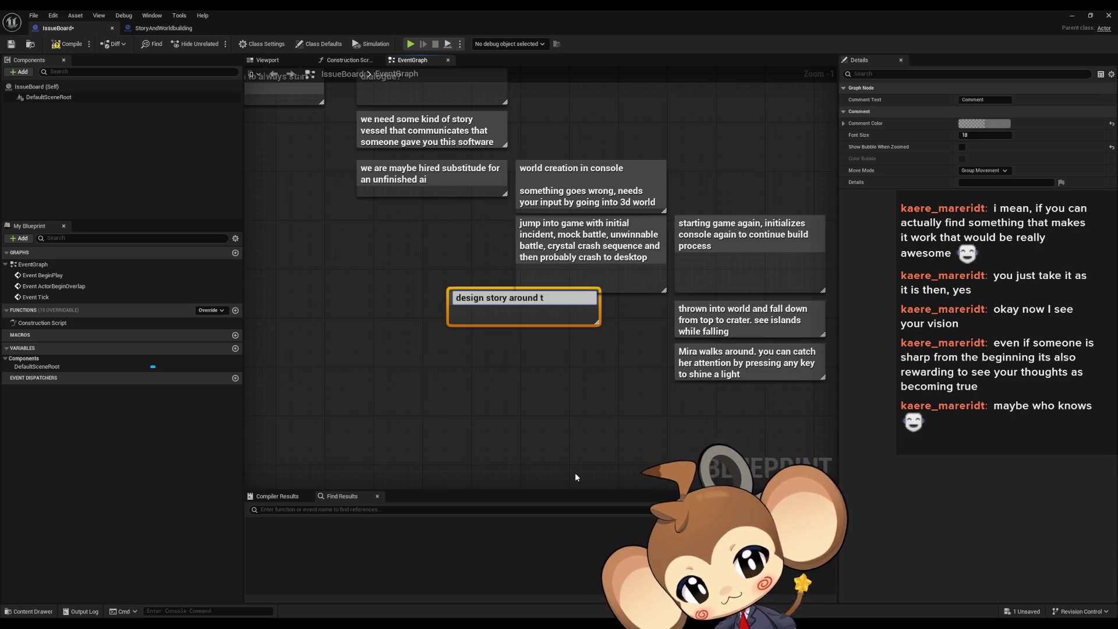
text(he in)
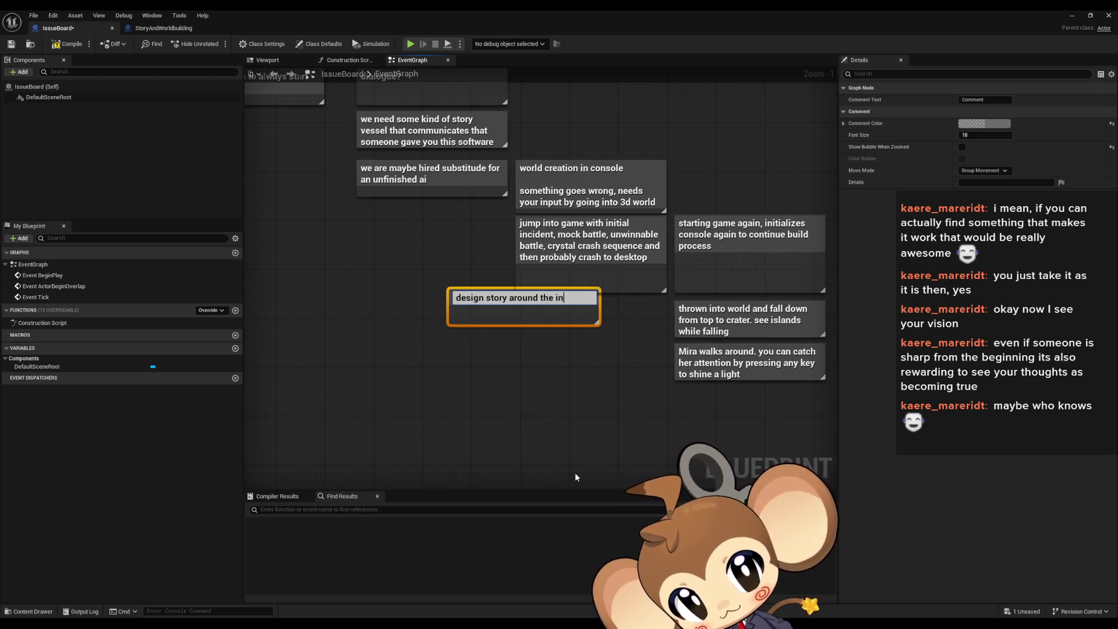
text(itial i)
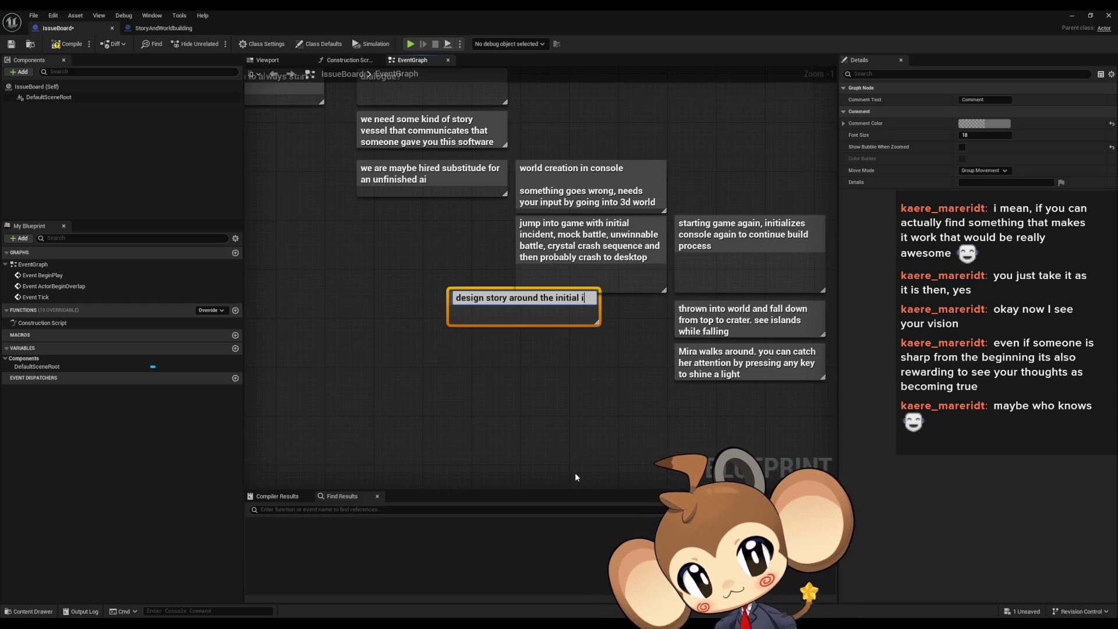
text(ncident)
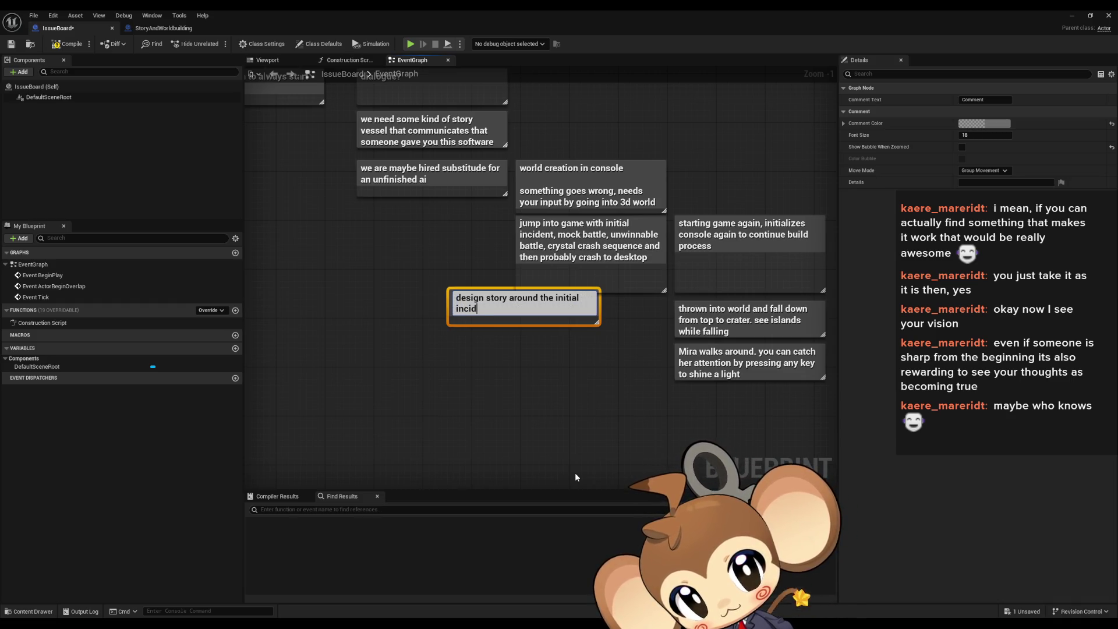
key(Return)
drag(522, 308, 486, 296)
click(318, 286)
click(483, 297)
scroll(481, 379, down, 2)
click(481, 380)
drag(567, 382, 494, 366)
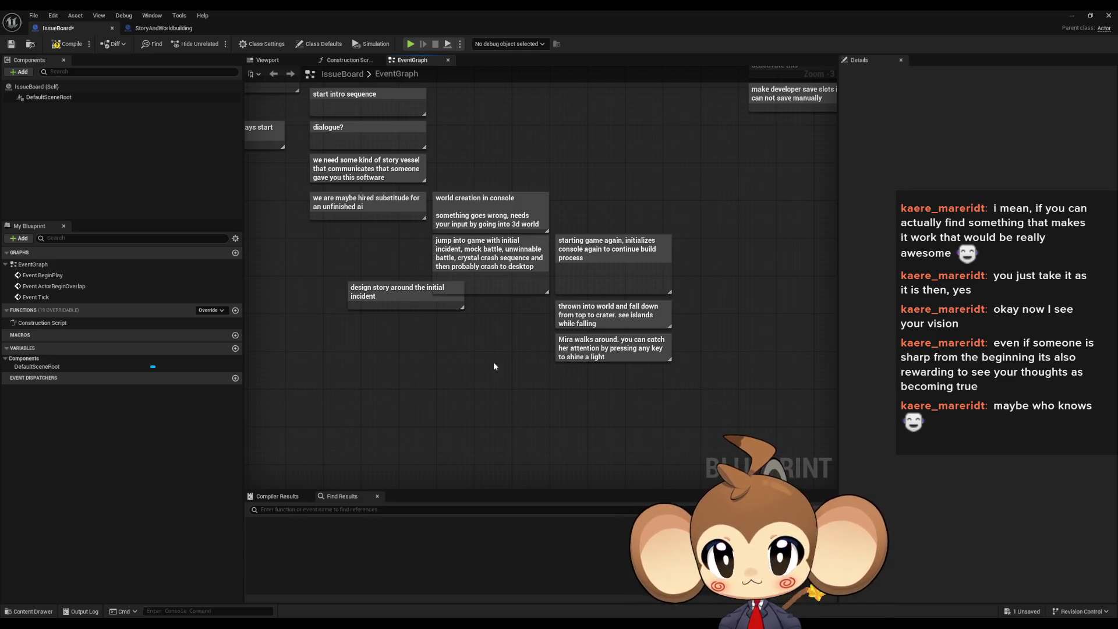
drag(494, 366, 338, 280)
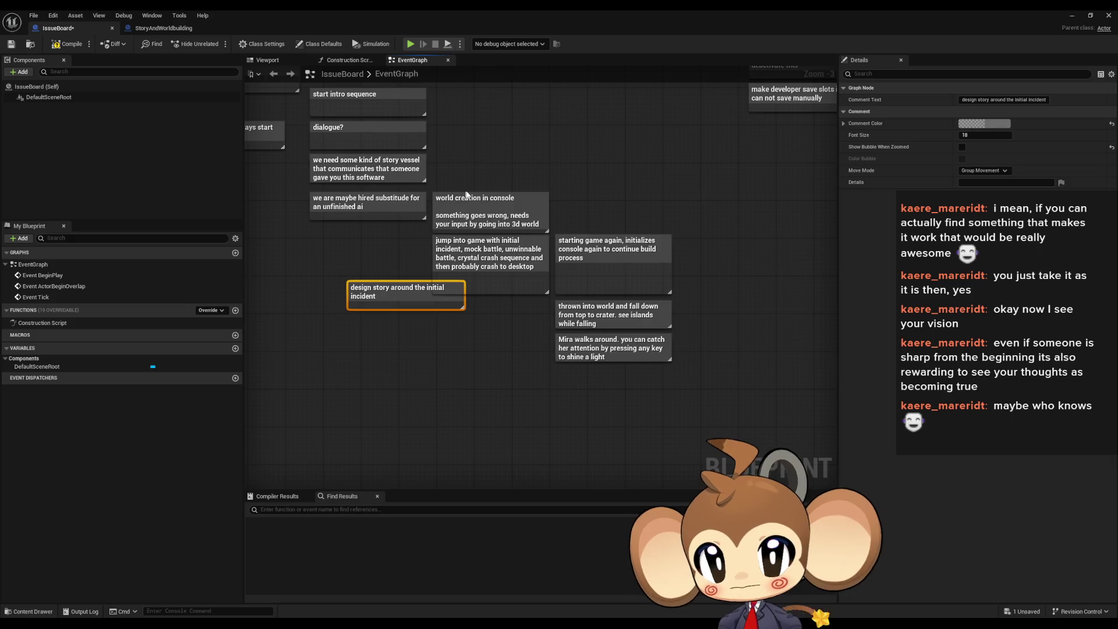
mouse_move(607, 142)
mouse_down()
mouse_move(529, 137)
mouse_move(514, 188)
mouse_up()
scroll(444, 192, down, 2)
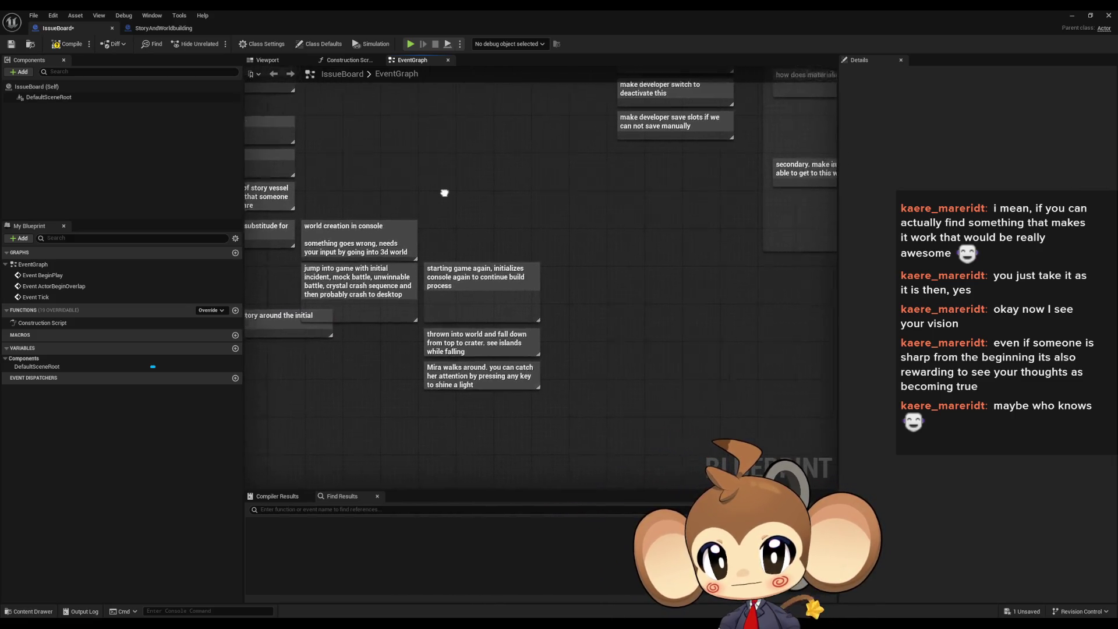
scroll(531, 337, down, 3)
drag(531, 337, 523, 163)
scroll(501, 325, up, 5)
mouse_move(439, 138)
mouse_down()
mouse_move(520, 263)
mouse_move(537, 347)
mouse_up()
drag(355, 332, 76, 325)
mouse_move(328, 123)
mouse_down()
mouse_move(678, 416)
mouse_move(688, 438)
mouse_up()
drag(345, 339, 398, 313)
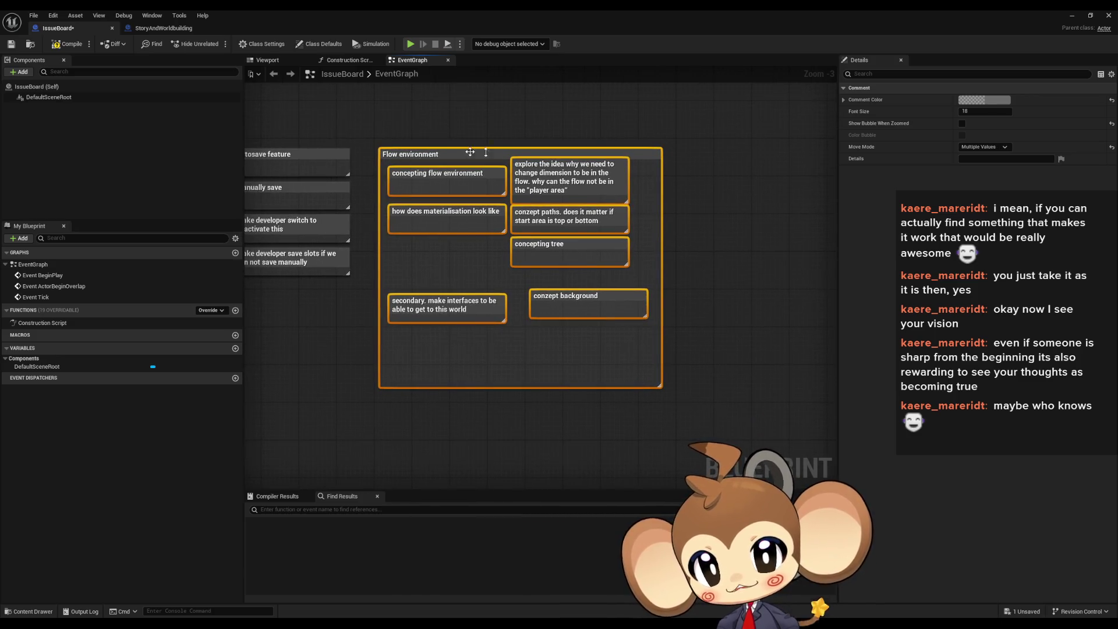
scroll(483, 225, down, 2)
click(524, 388)
mouse_move(525, 388)
mouse_down()
mouse_move(521, 343)
mouse_move(530, 389)
mouse_up()
drag(513, 159, 665, 310)
scroll(665, 310, up, 4)
click(692, 334)
scroll(550, 292, down, 1)
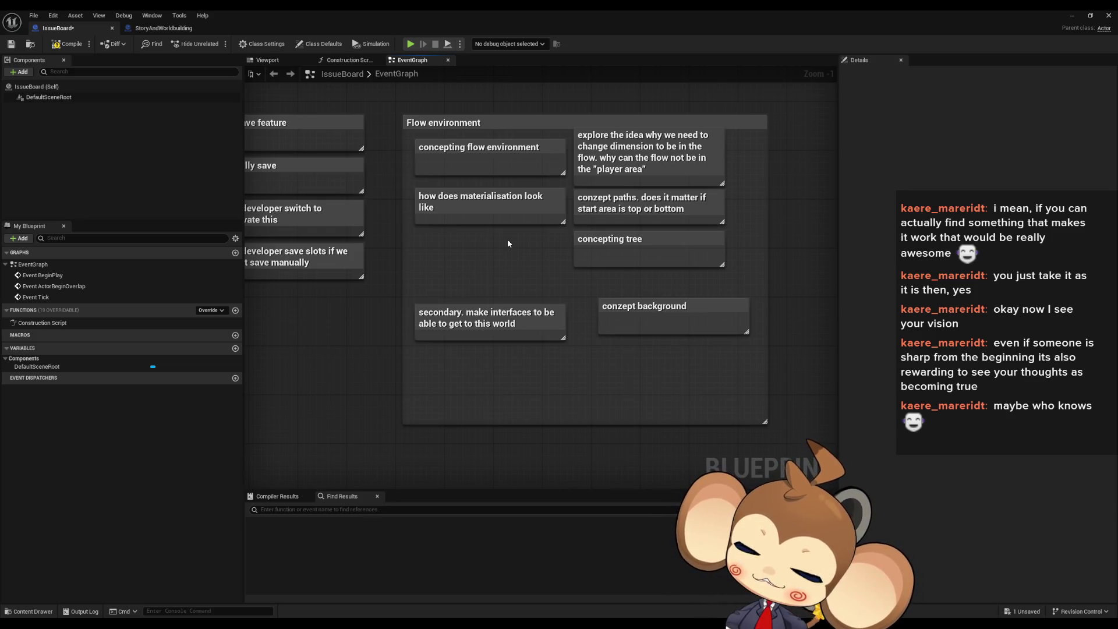
scroll(508, 240, down, 7)
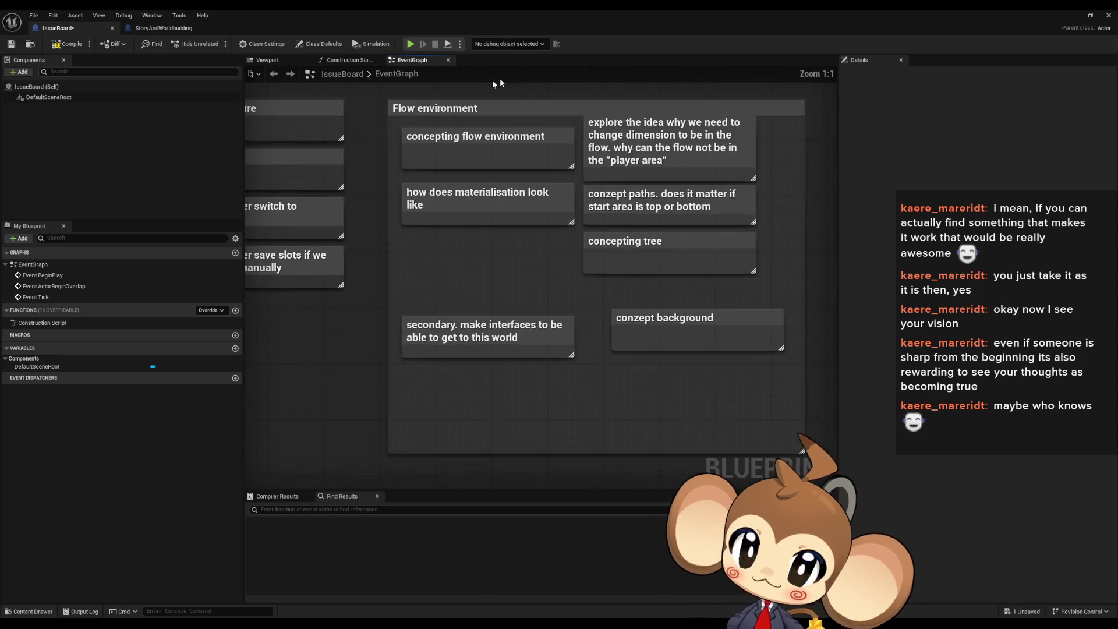
drag(445, 251, 638, 281)
scroll(637, 281, up, 7)
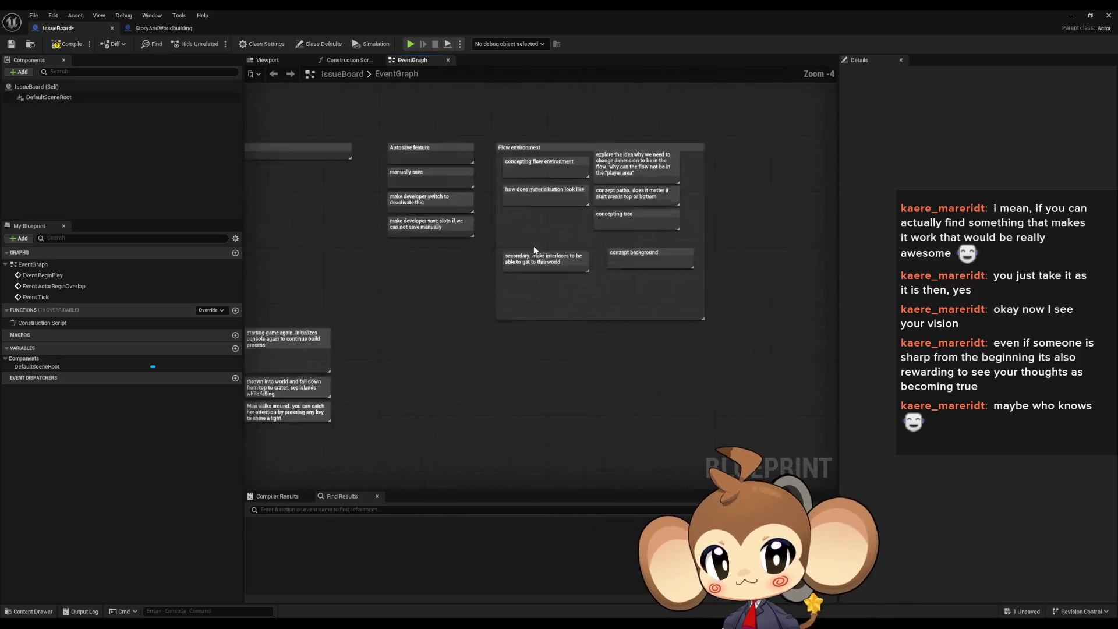
mouse_move(400, 154)
mouse_down()
mouse_move(640, 359)
mouse_move(598, 359)
mouse_move(794, 298)
mouse_up()
scroll(573, 364, down, 3)
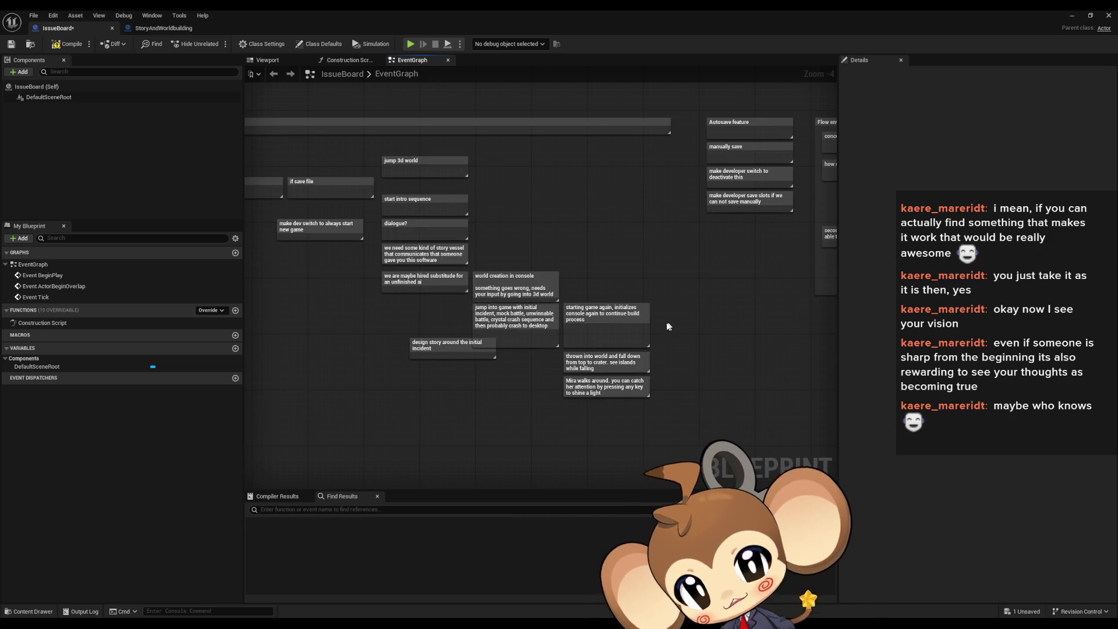
drag(672, 320, 696, 318)
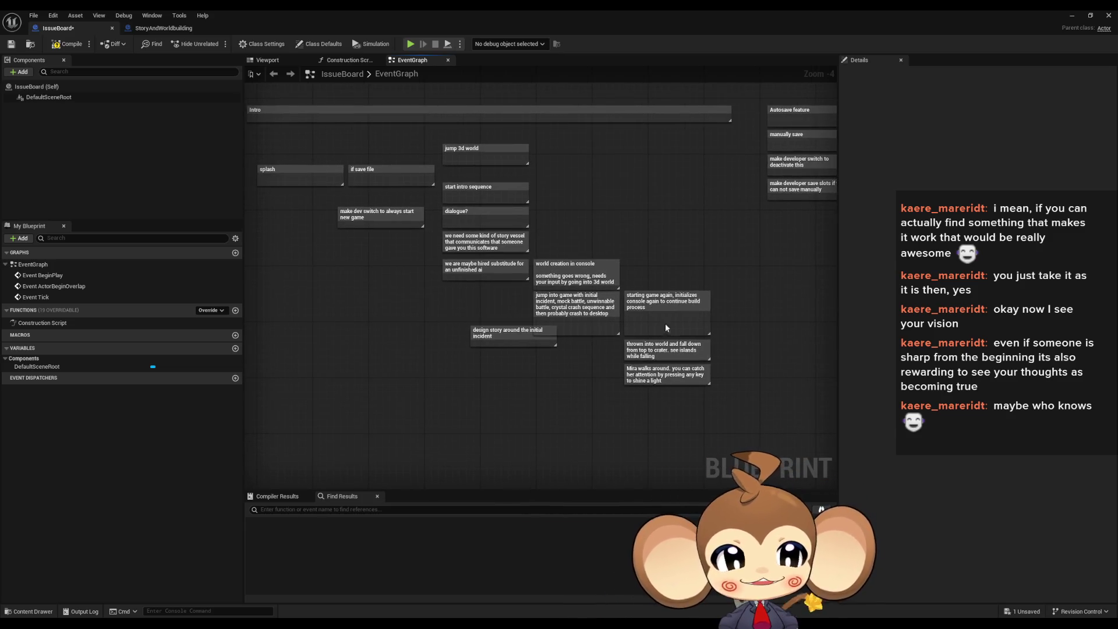
scroll(666, 324, down, 4)
mouse_move(760, 379)
mouse_down()
mouse_move(596, 310)
mouse_move(543, 161)
mouse_up()
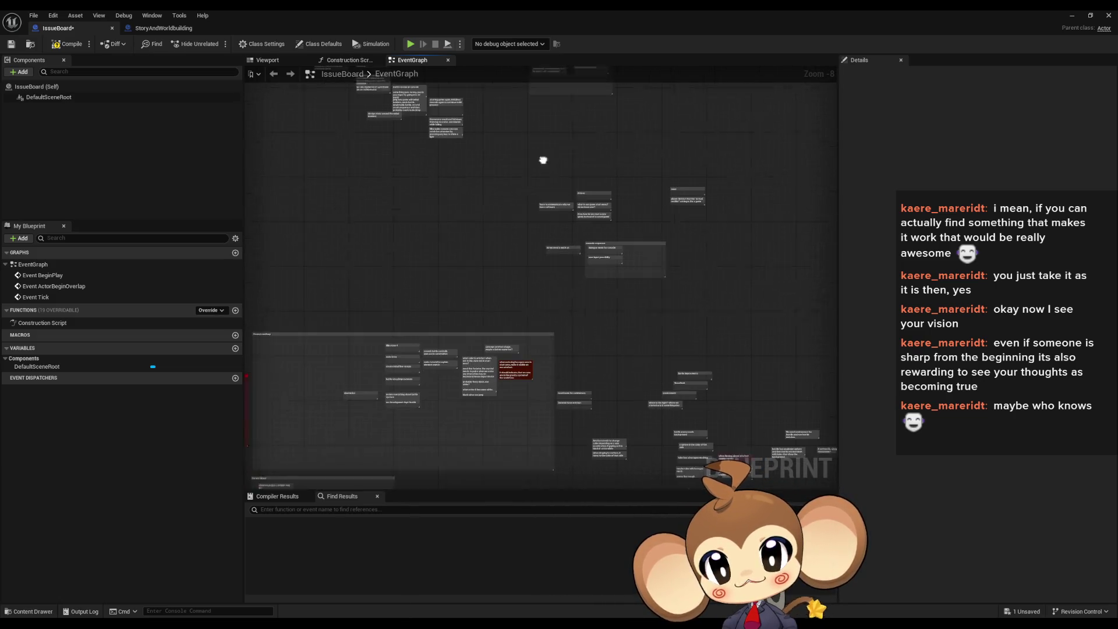
mouse_move(659, 334)
mouse_down()
mouse_move(632, 272)
mouse_move(509, 148)
mouse_move(531, 142)
mouse_move(757, 427)
mouse_up()
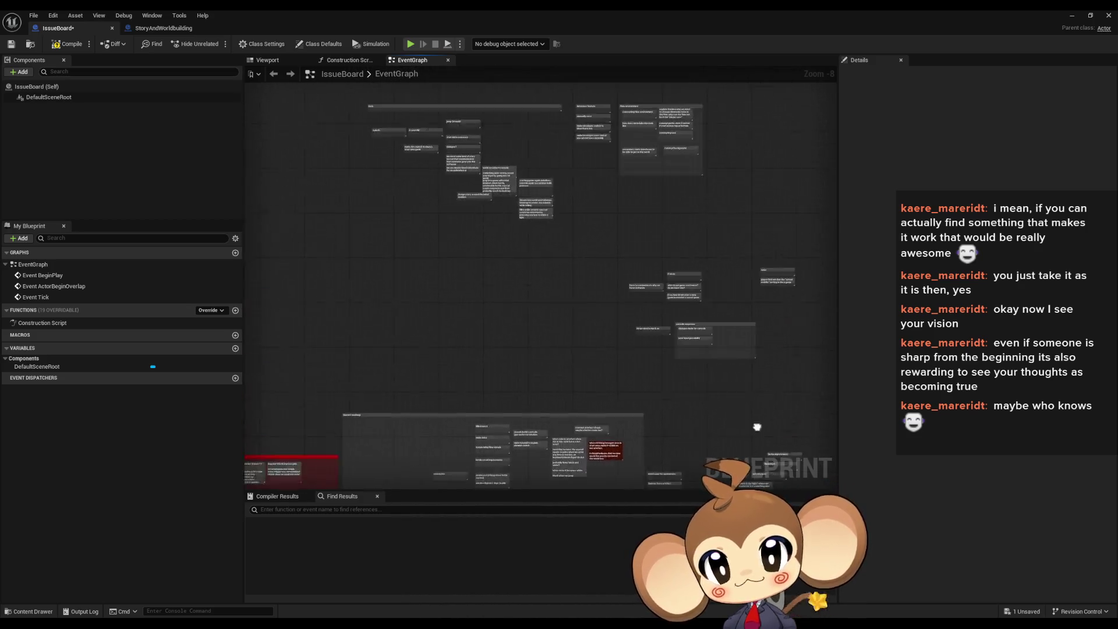
scroll(469, 265, up, 5)
scroll(474, 297, down, 3)
mouse_move(295, 183)
mouse_down()
mouse_move(477, 267)
mouse_move(521, 382)
mouse_up()
scroll(554, 392, up, 3)
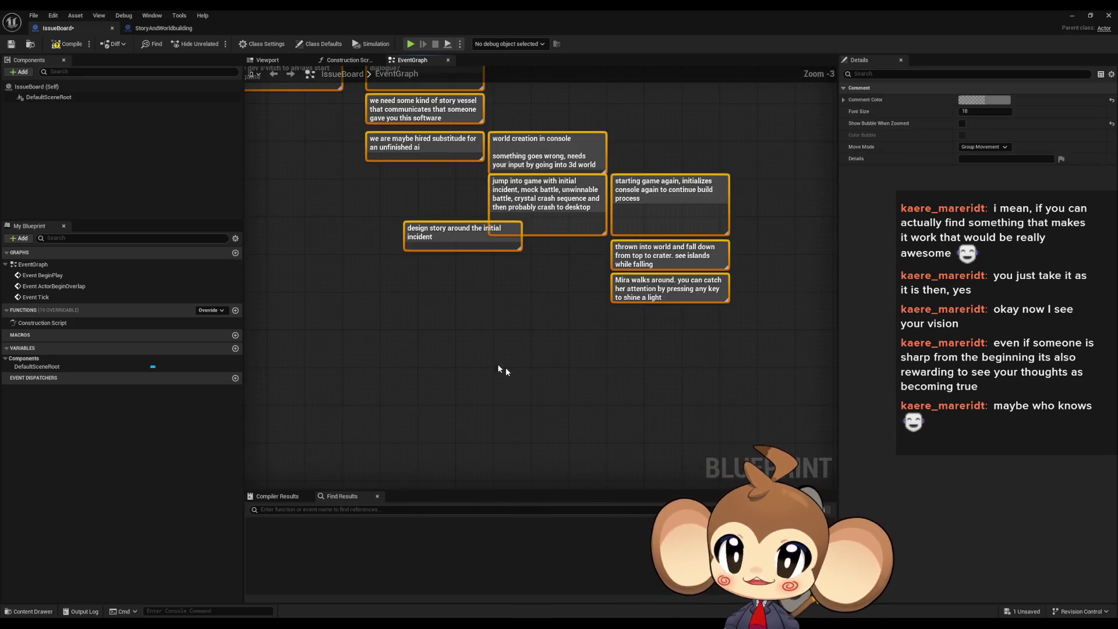
scroll(506, 367, down, 1)
scroll(617, 466, up, 1)
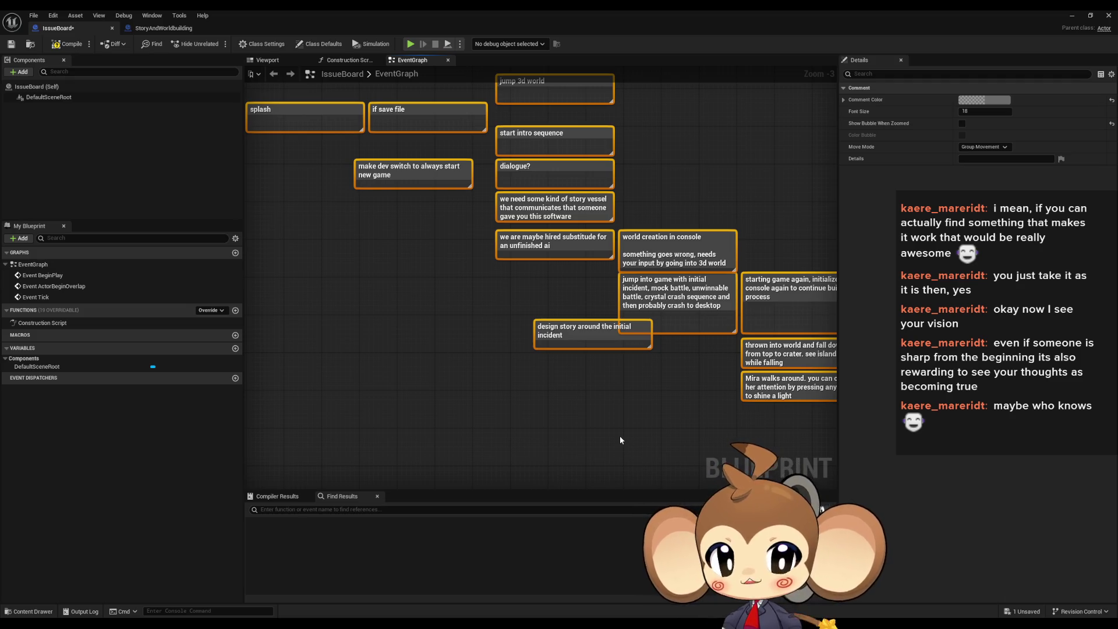
click(619, 435)
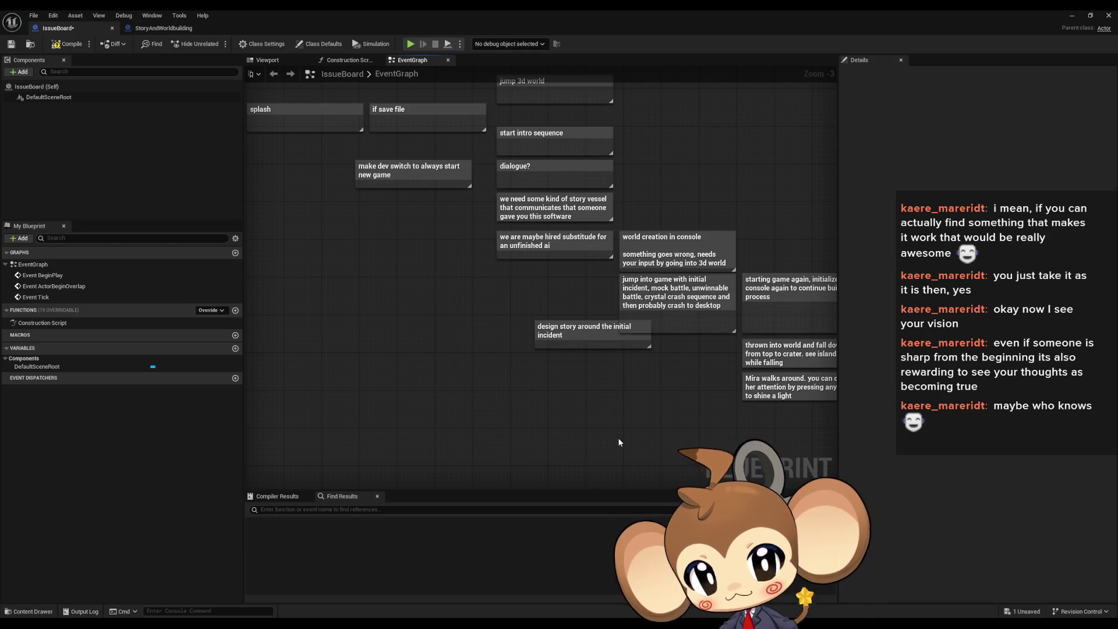
drag(619, 439, 424, 445)
mouse_move(572, 204)
mouse_down()
mouse_move(627, 330)
mouse_move(689, 425)
mouse_up()
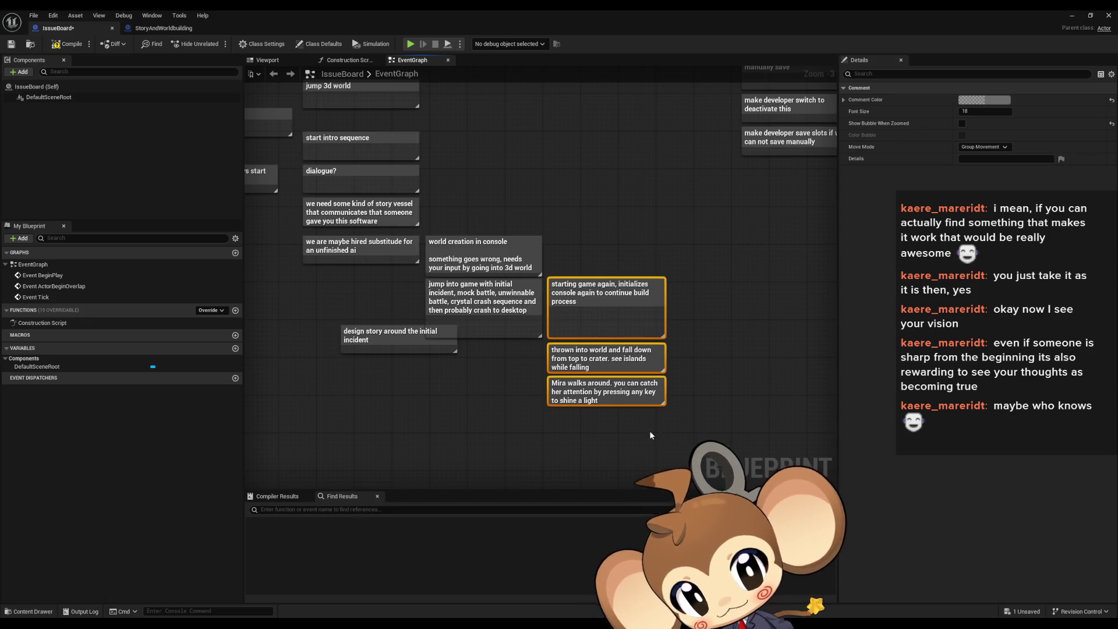
scroll(491, 417, down, 3)
click(500, 385)
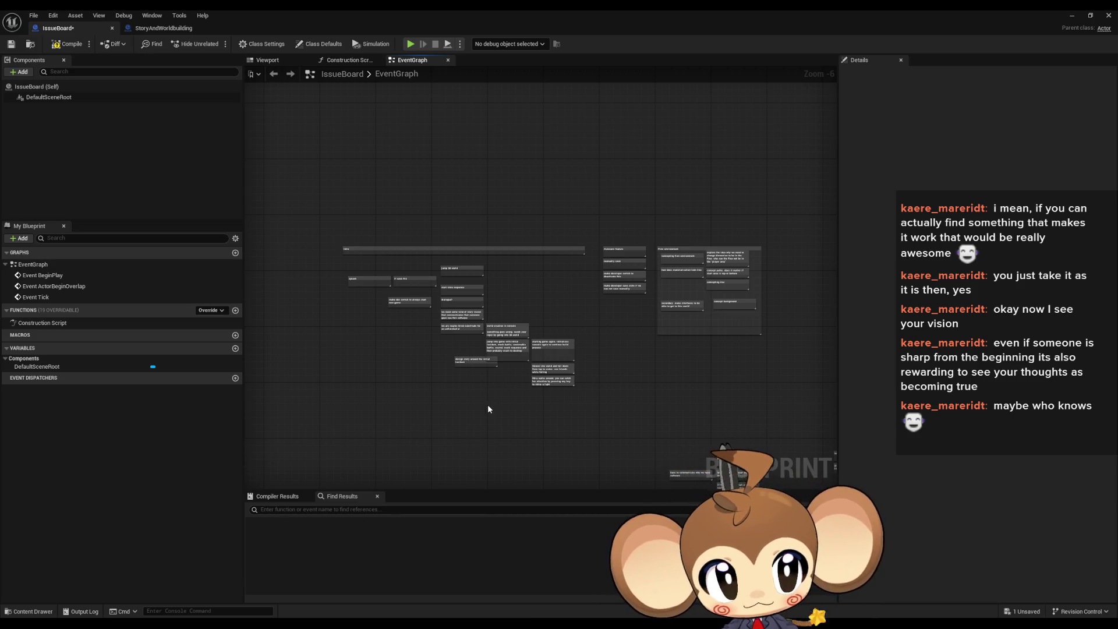
Step: Review the lower and left comment groups in the event graph, then save the IssueBoard blueprint
scroll(487, 411, down, 2)
drag(489, 407, 466, 211)
scroll(531, 232, up, 3)
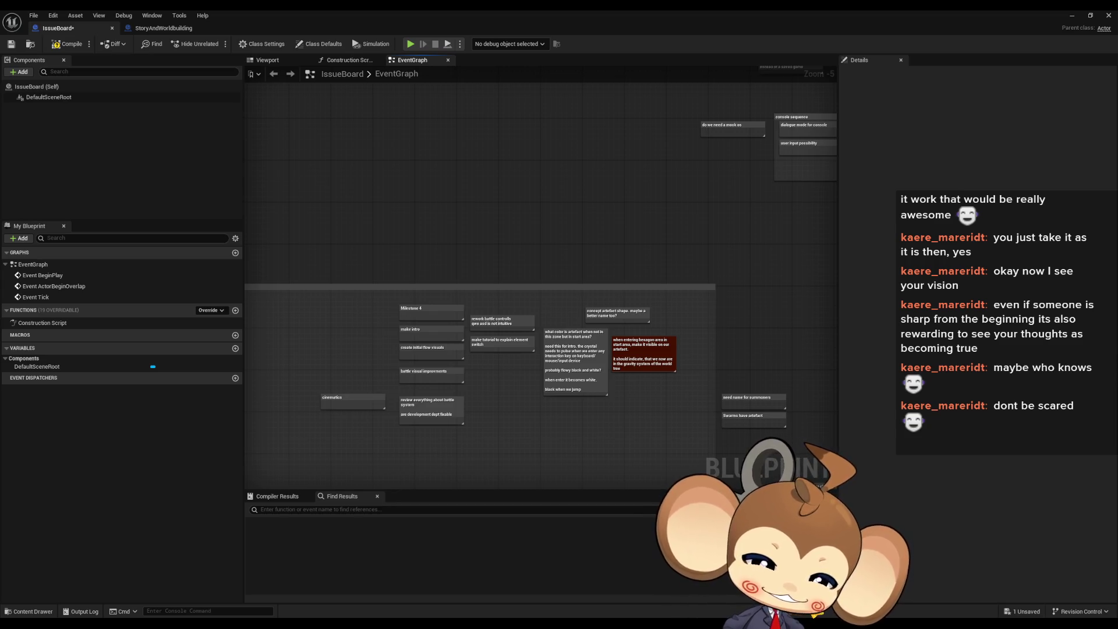
mouse_move(812, 271)
mouse_down()
mouse_move(669, 295)
mouse_move(693, 338)
mouse_up()
scroll(669, 298, down, 1)
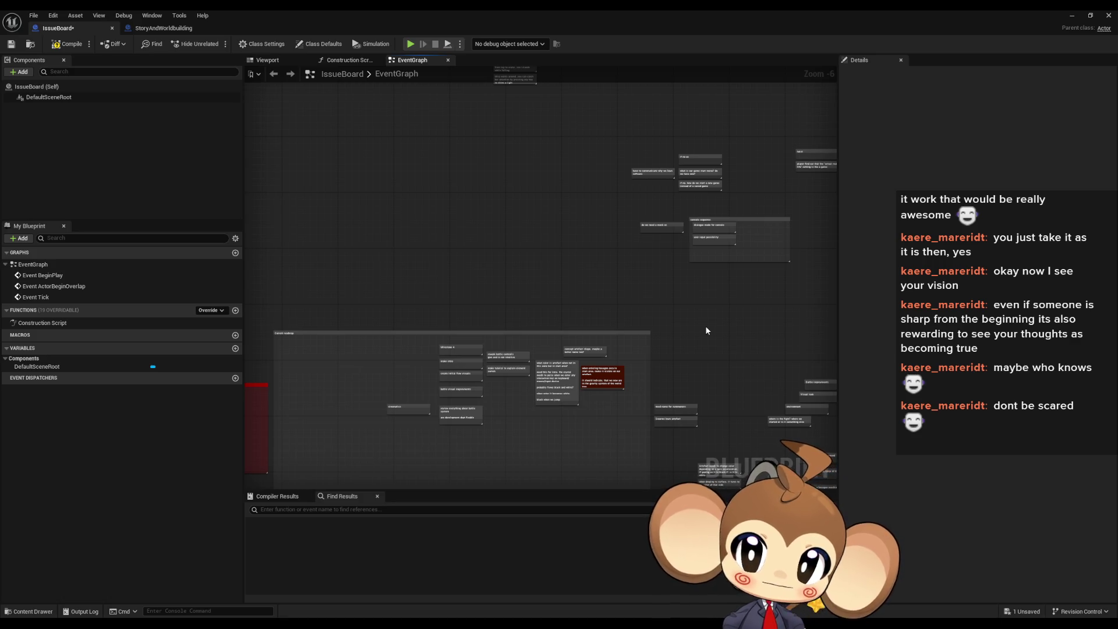
click(67, 43)
mouse_move(536, 274)
mouse_down()
mouse_move(485, 301)
mouse_move(544, 291)
mouse_up()
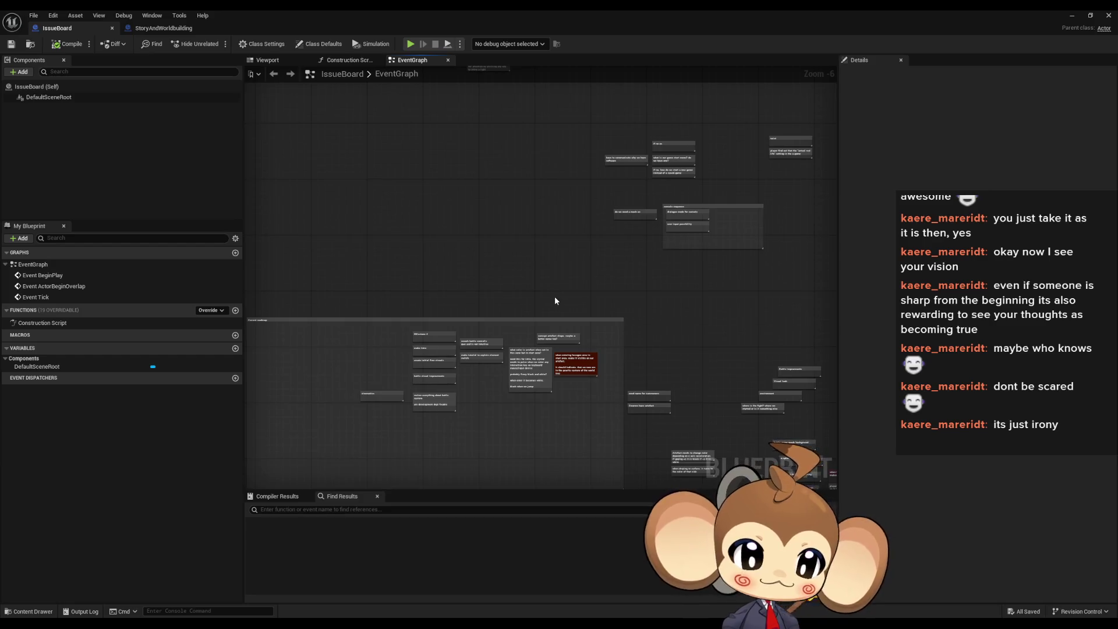